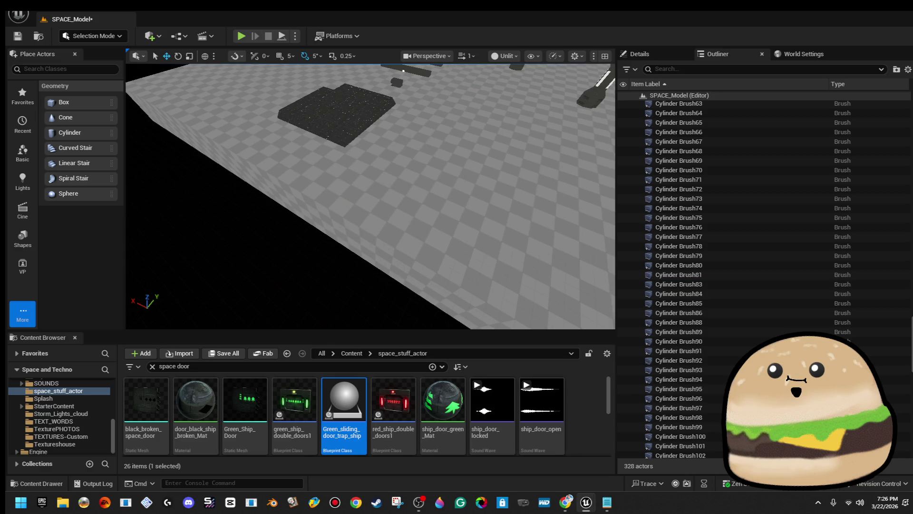
# - Delete the stray cylinder brush and the floor brush
pyautogui.click(390, 211)
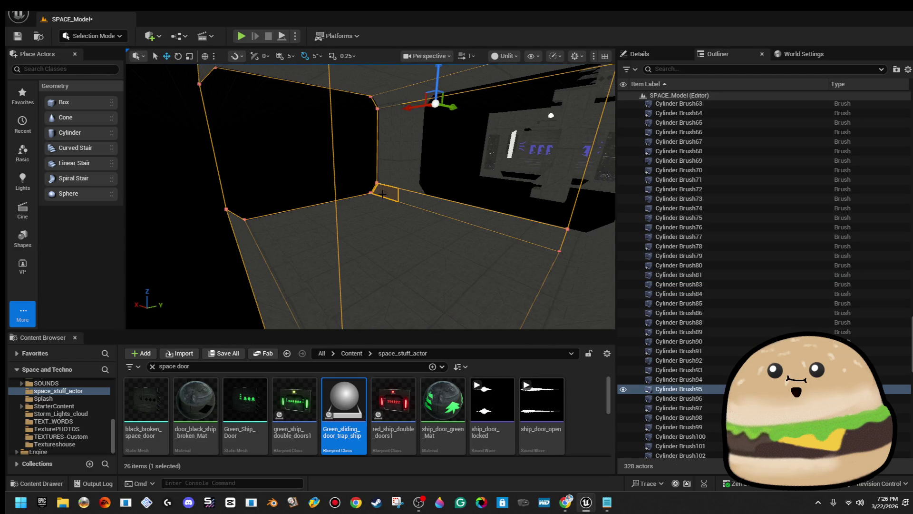
pyautogui.press('Delete')
pyautogui.click(416, 245)
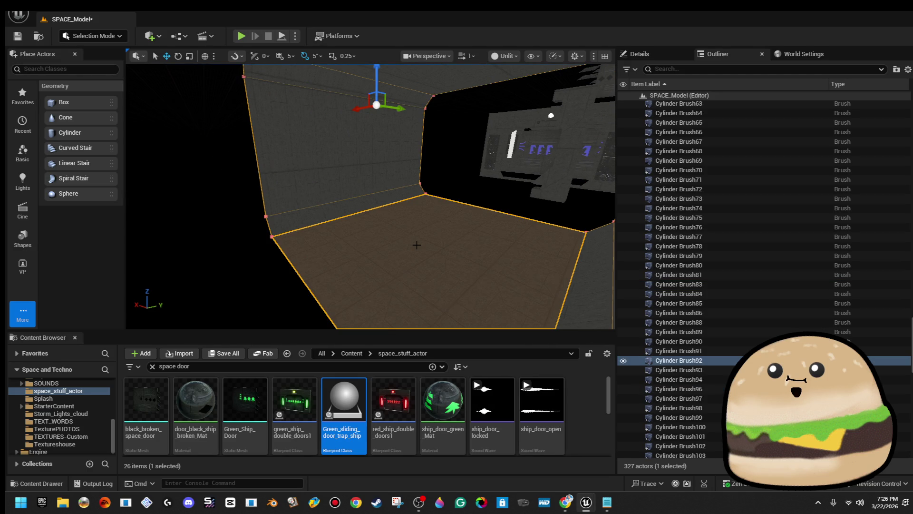
pyautogui.press('Delete')
# - Switch the viewport view mode to Wireframe
pyautogui.click(416, 244)
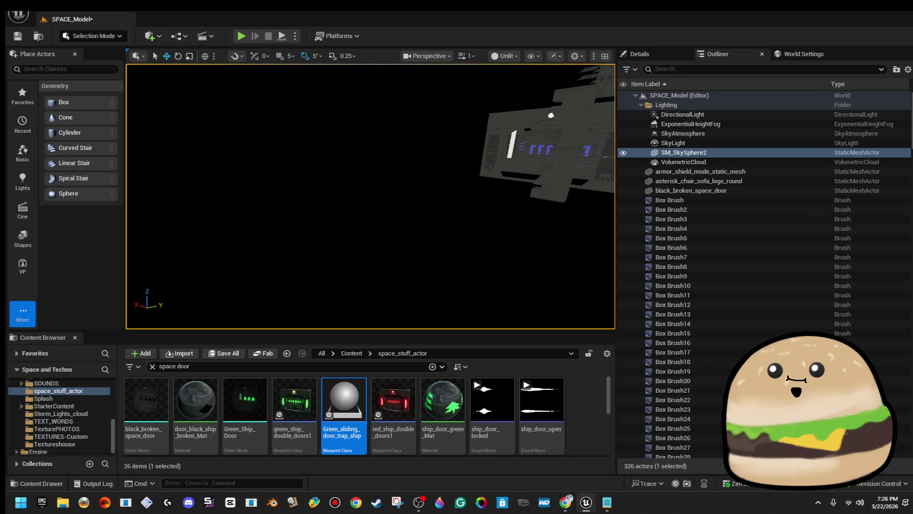
pyautogui.click(427, 55)
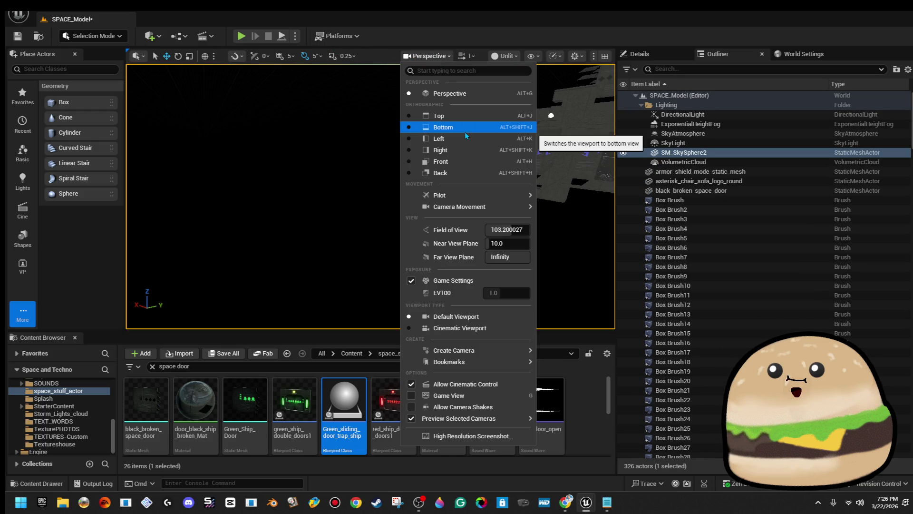
pyautogui.click(504, 56)
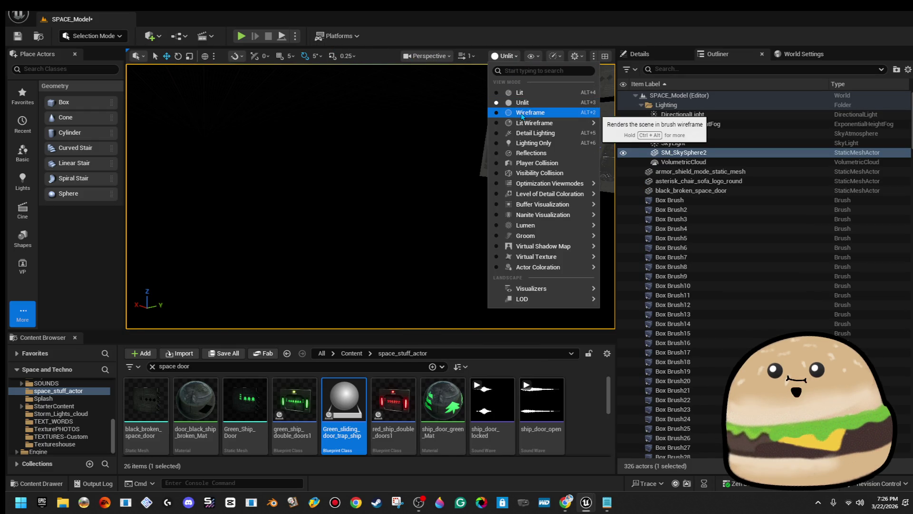
pyautogui.click(519, 114)
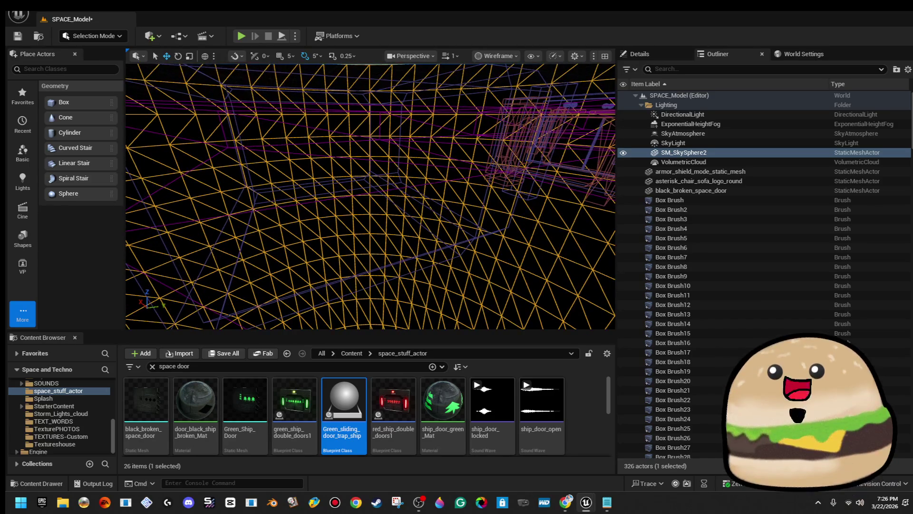
# - Delete Cylinder Brush88 and Cylinder Brush89
pyautogui.click(401, 138)
pyautogui.press('Delete')
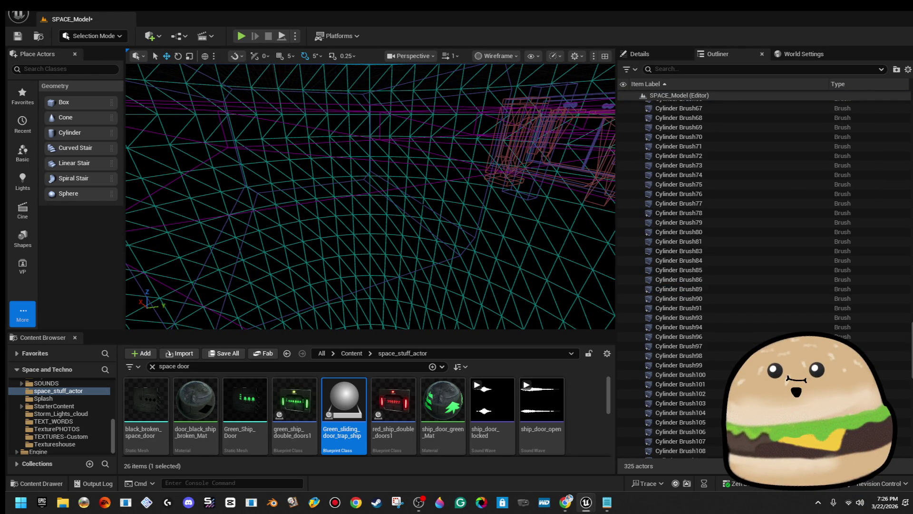
pyautogui.press('Delete')
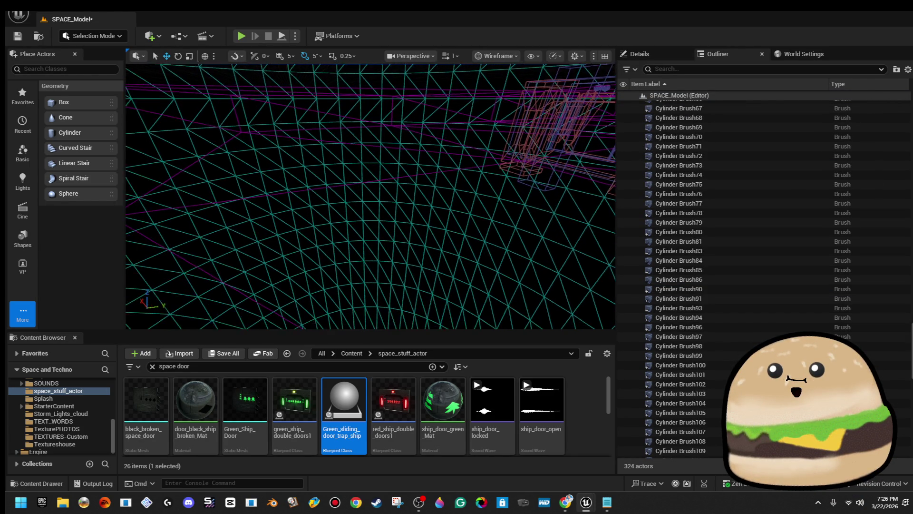
# - Marquee-select the door brushes, leaving out the large outer brushes
pyautogui.press('s')
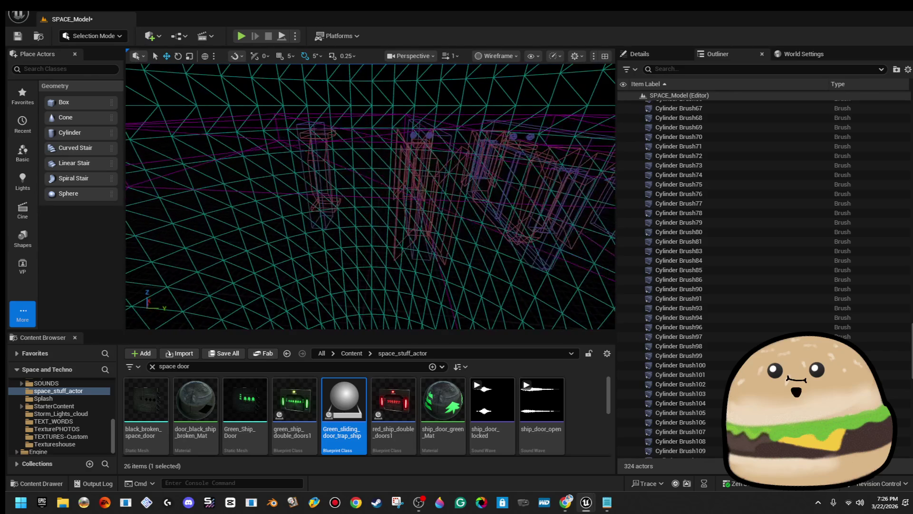
pyautogui.press('w')
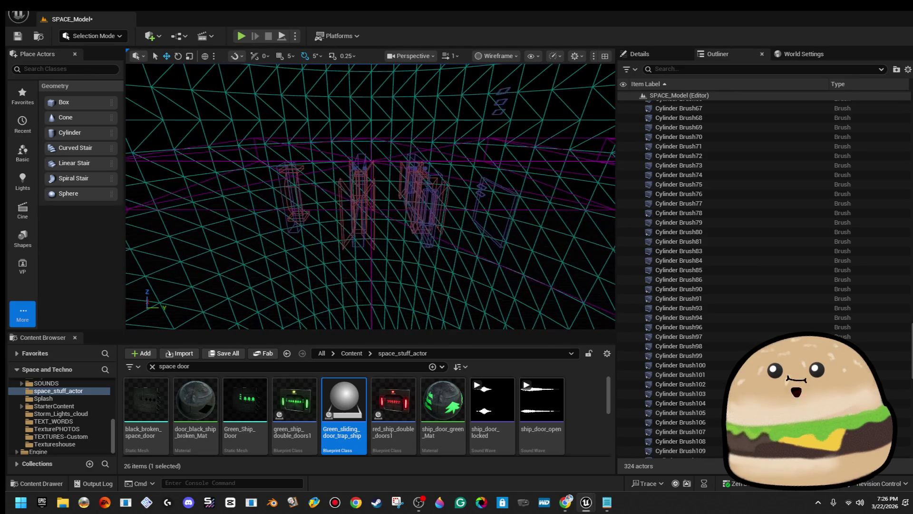
pyautogui.moveTo(274, 153); pyautogui.dragTo(527, 274)
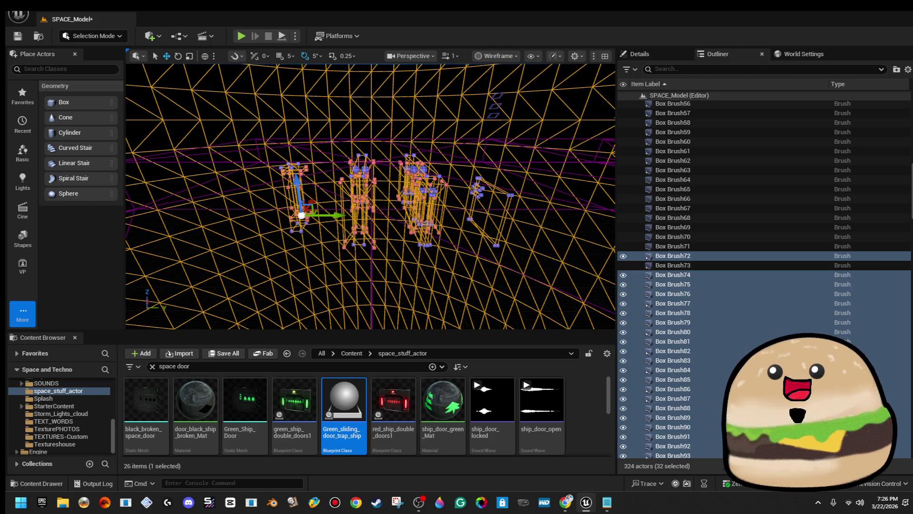
pyautogui.keyDown('ctrl'); pyautogui.click(527, 275); pyautogui.keyUp('ctrl')
pyautogui.moveTo(527, 275); pyautogui.dragTo(428, 278)
# - Set the viewport view mode back to Lit
pyautogui.click(497, 56)
pyautogui.click(519, 92)
pyautogui.moveTo(427, 177)
pyautogui.mouseDown()
pyautogui.moveTo(419, 181)
pyautogui.moveTo(399, 162)
pyautogui.moveTo(426, 177)
pyautogui.moveTo(402, 152)
pyautogui.moveTo(312, 113)
pyautogui.moveTo(342, 132)
pyautogui.moveTo(128, 199)
pyautogui.moveTo(345, 155)
pyautogui.moveTo(337, 119)
pyautogui.moveTo(404, 129)
pyautogui.moveTo(389, 134)
pyautogui.mouseUp()
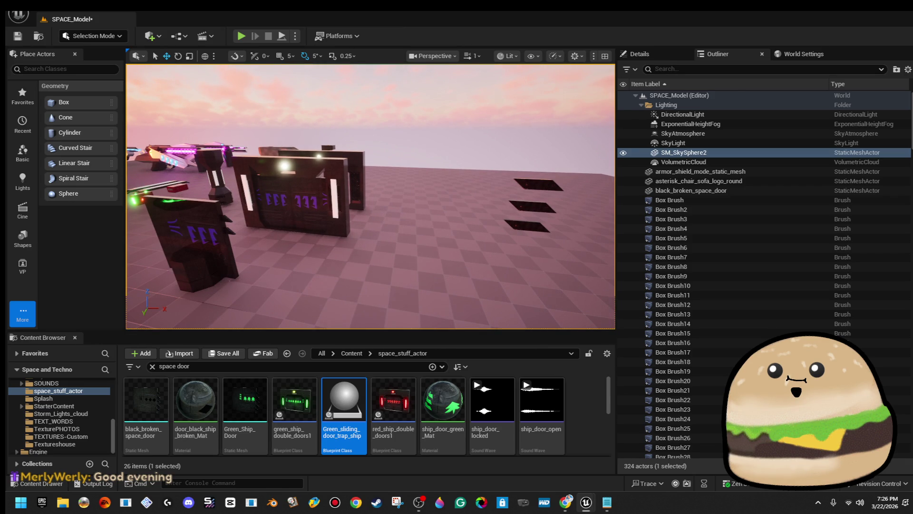
# - Delete the three floor slabs Box Brush99, 97 and 96
pyautogui.click(535, 183)
pyautogui.press('Delete')
pyautogui.click(537, 214)
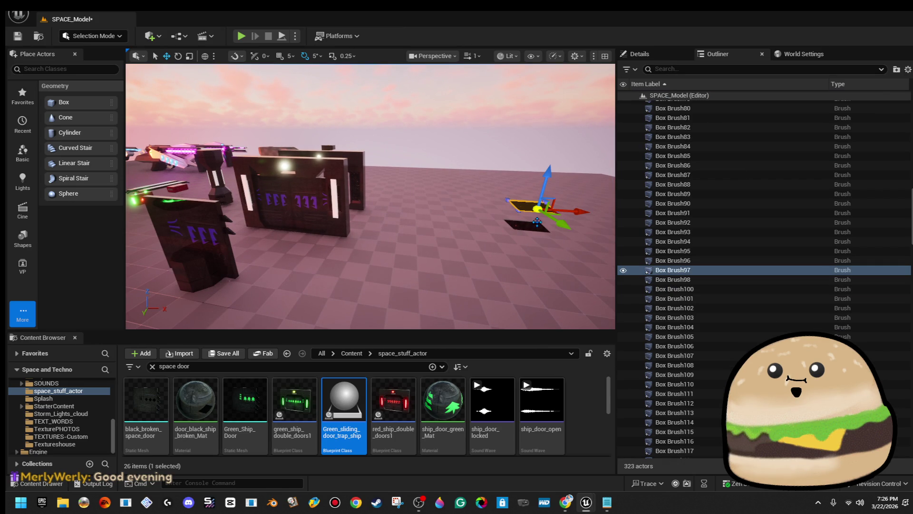
pyautogui.press('Delete')
pyautogui.click(534, 229)
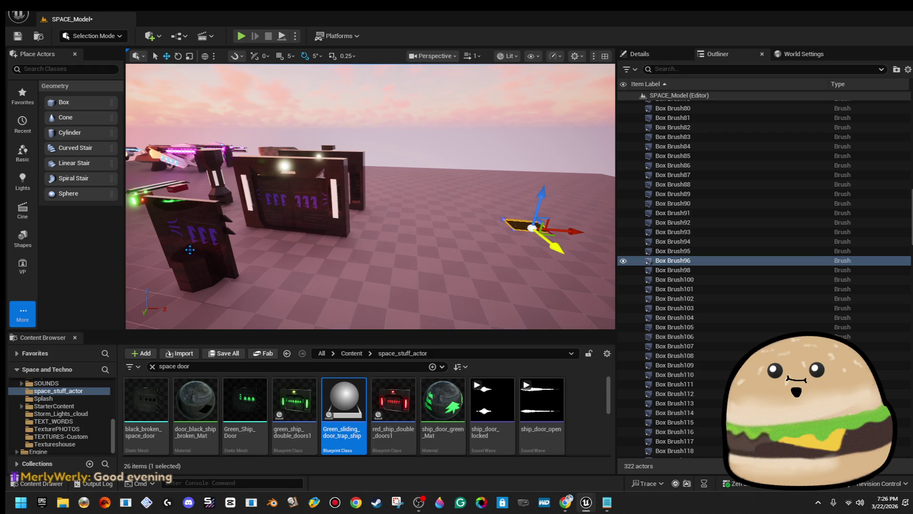
pyautogui.press('Delete')
# - Select the octagonal cylinder brush together with the door and nearby brushes
pyautogui.moveTo(533, 228)
pyautogui.mouseDown()
pyautogui.moveTo(333, 238)
pyautogui.moveTo(271, 255)
pyautogui.moveTo(328, 227)
pyautogui.moveTo(362, 247)
pyautogui.moveTo(357, 304)
pyautogui.moveTo(270, 148)
pyautogui.mouseUp()
pyautogui.click(366, 214)
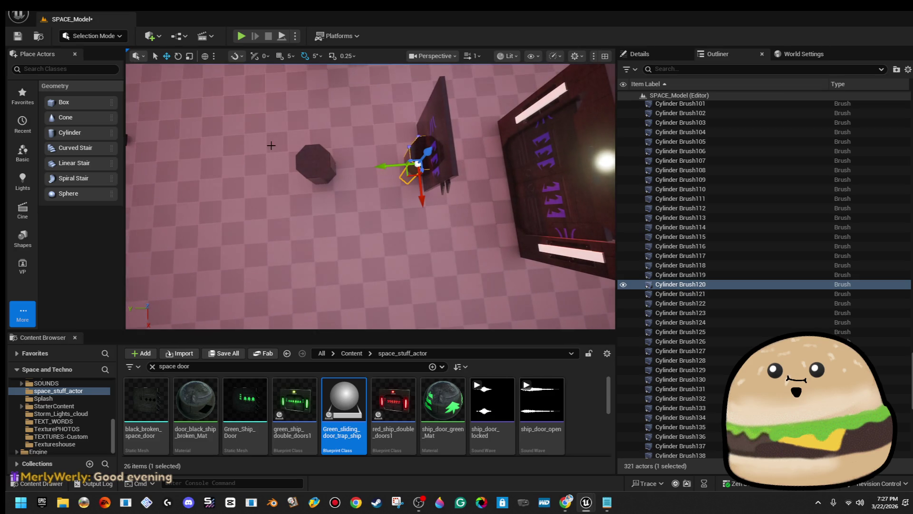
pyautogui.moveTo(456, 208); pyautogui.dragTo(455, 207)
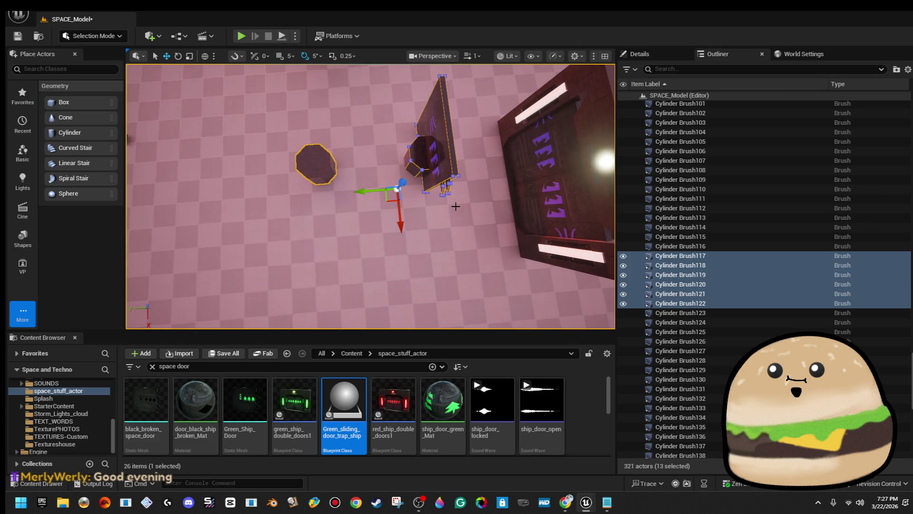
pyautogui.click(98, 37)
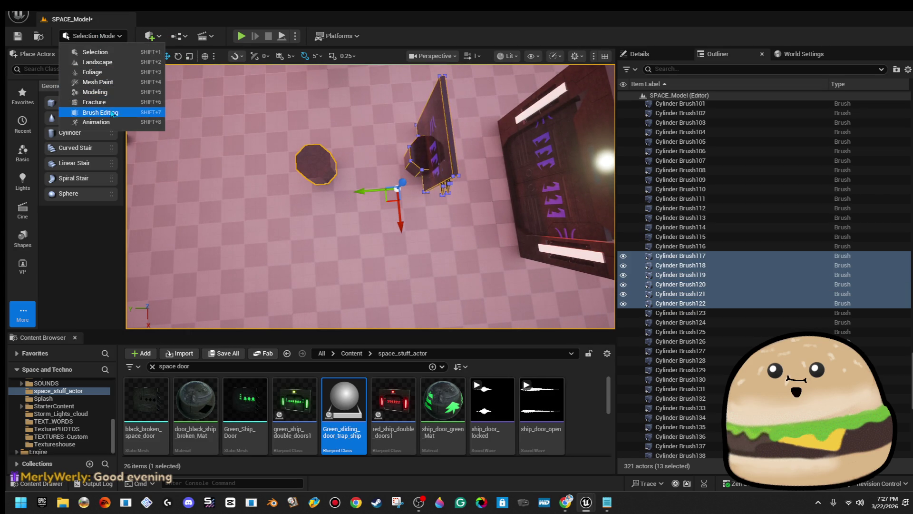
pyautogui.click(131, 109)
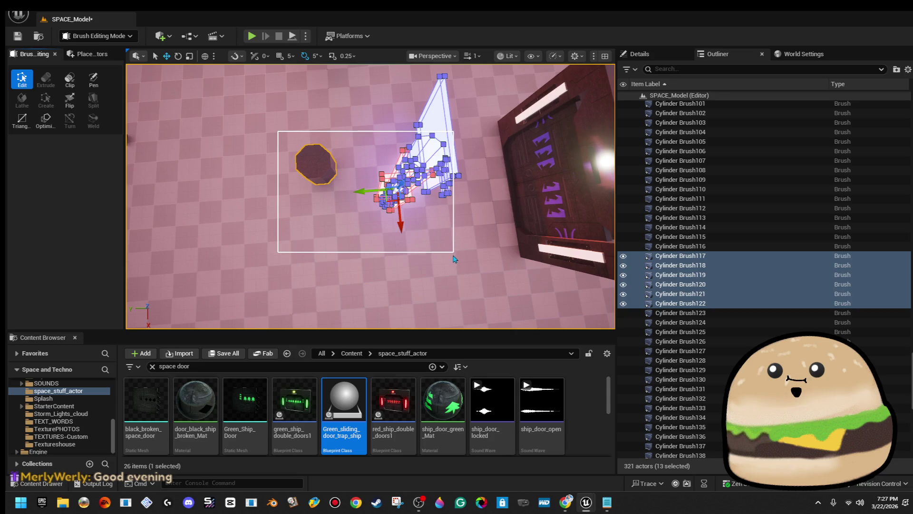
pyautogui.moveTo(454, 265)
pyautogui.mouseDown()
pyautogui.moveTo(423, 219)
pyautogui.moveTo(419, 262)
pyautogui.moveTo(419, 240)
pyautogui.mouseUp()
pyautogui.click(82, 37)
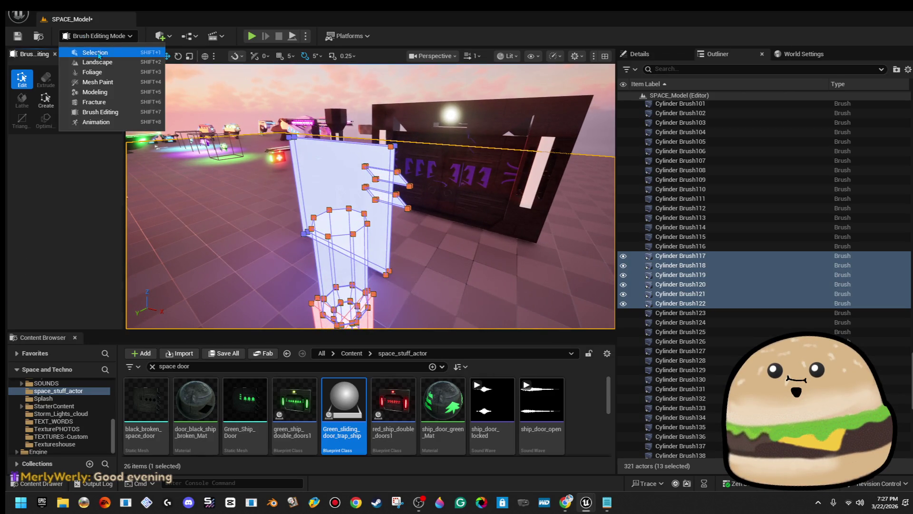
pyautogui.click(98, 55)
pyautogui.click(364, 195)
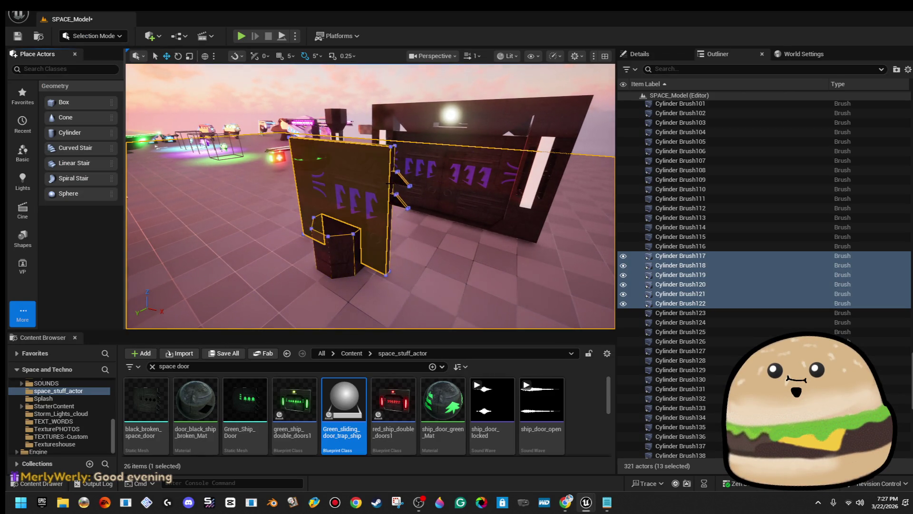
# - Raise the pole and cylinder brushes and slide them left along Y
pyautogui.keyDown('ctrl'); pyautogui.click(367, 187); pyautogui.keyUp('ctrl')
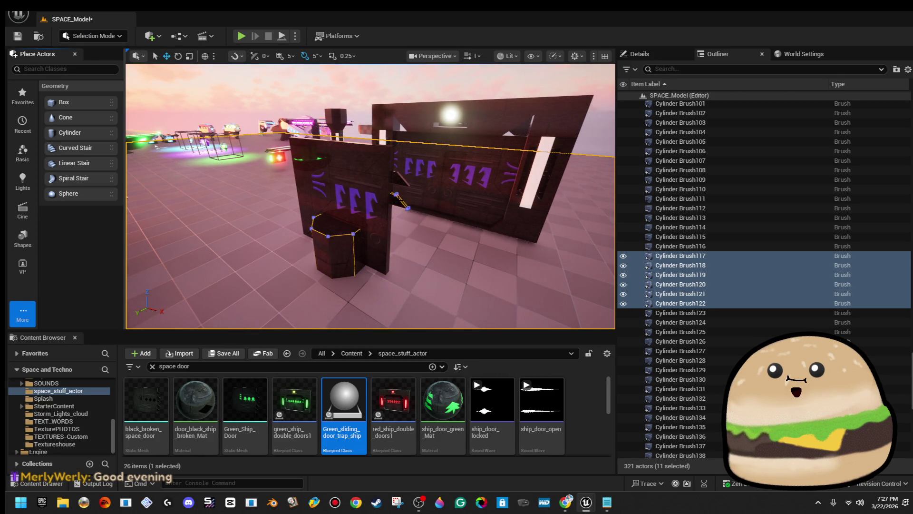
pyautogui.scroll(-2, 761, 276)
pyautogui.moveTo(371, 214)
pyautogui.mouseDown()
pyautogui.moveTo(351, 233)
pyautogui.moveTo(346, 200)
pyautogui.mouseUp()
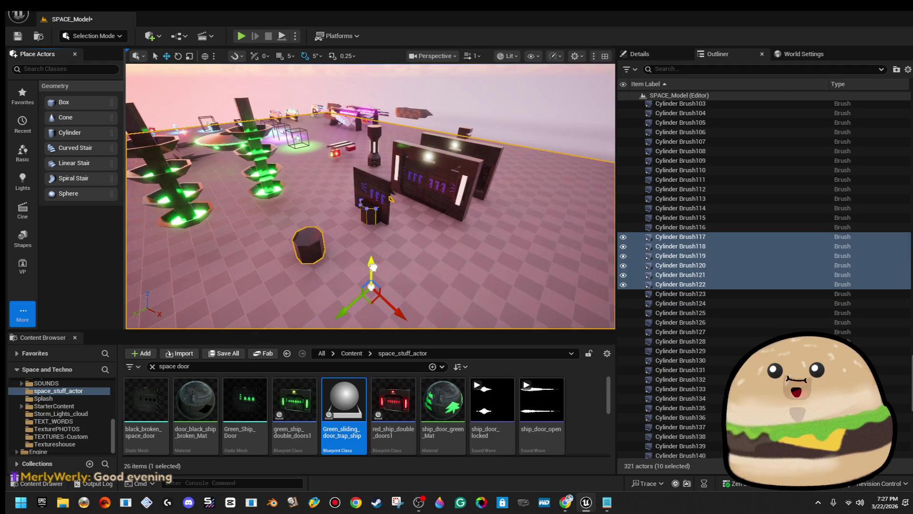
pyautogui.press('f')
pyautogui.moveTo(345, 156)
pyautogui.mouseDown()
pyautogui.moveTo(469, 250)
pyautogui.moveTo(417, 232)
pyautogui.mouseUp()
pyautogui.hotkey('ctrl', 'z')
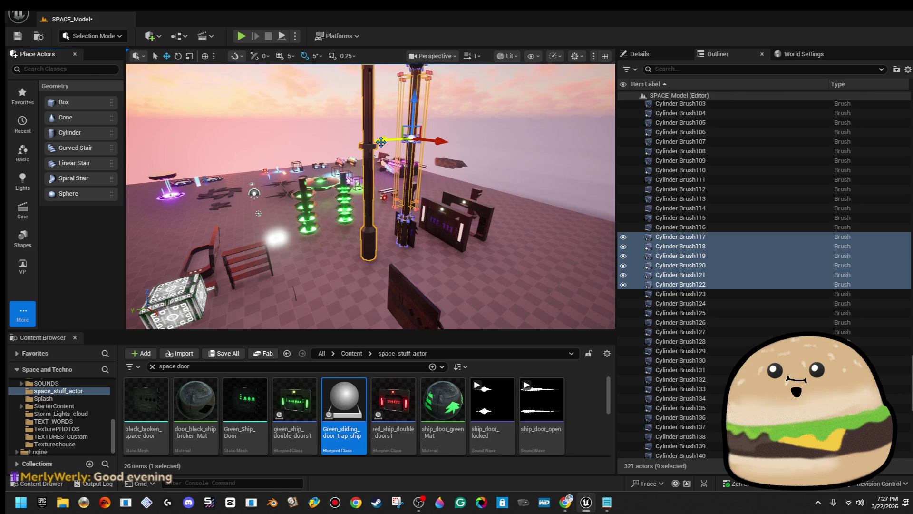
pyautogui.moveTo(381, 142); pyautogui.dragTo(353, 141)
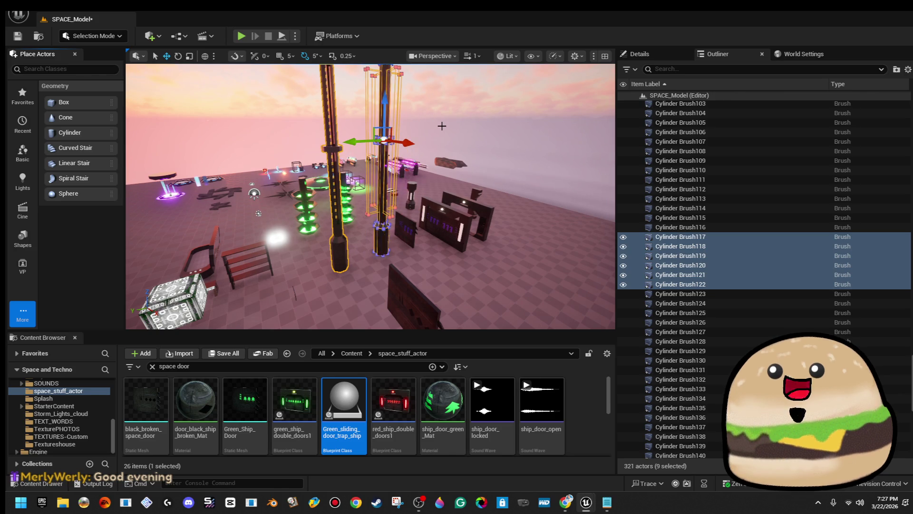
# - Save the level
pyautogui.click(438, 126)
pyautogui.scroll(-5, 440, 127)
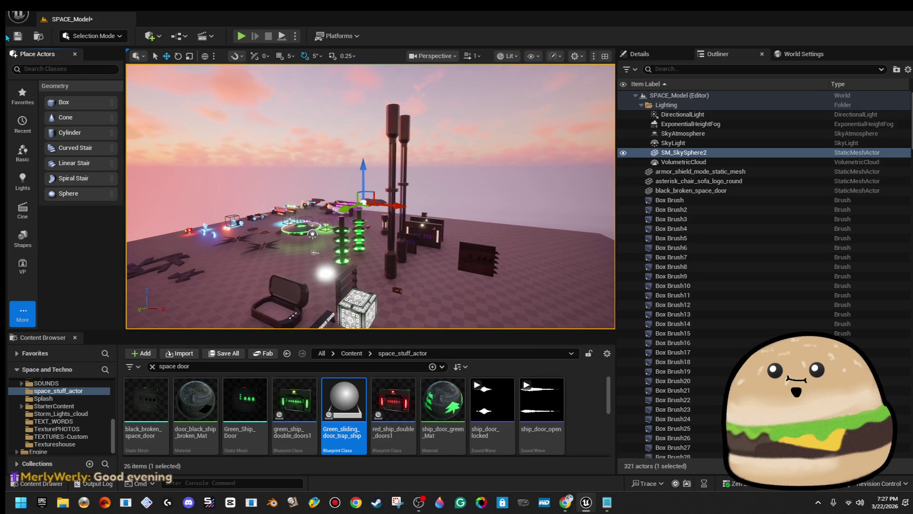
pyautogui.click(17, 37)
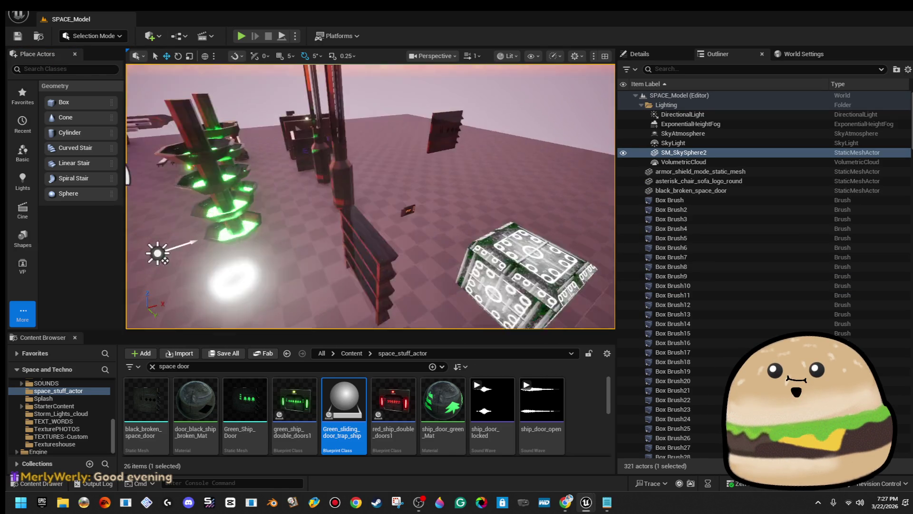
# - Delete the green tower wall and one more actor from the level
pyautogui.click(338, 225)
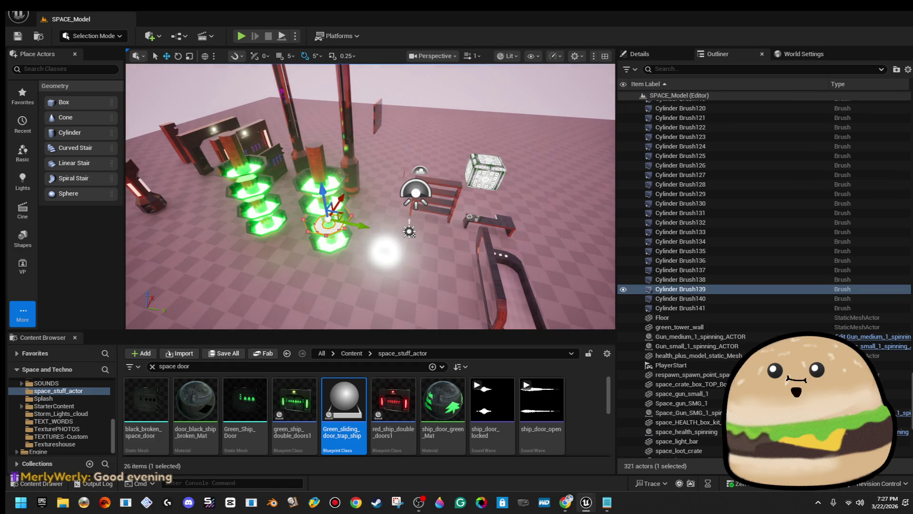
pyautogui.click(338, 224)
pyautogui.press('Delete')
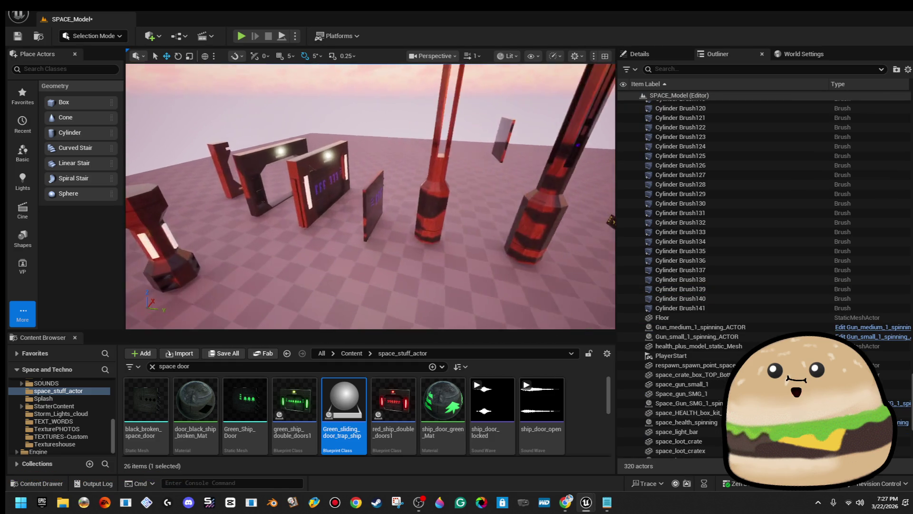
pyautogui.press('Delete')
# - Save the level and minimize the Green_sliding_door_trap_ship blueprint editor
pyautogui.press('s')
pyautogui.press('s')
pyautogui.hotkey('ctrl', 's')
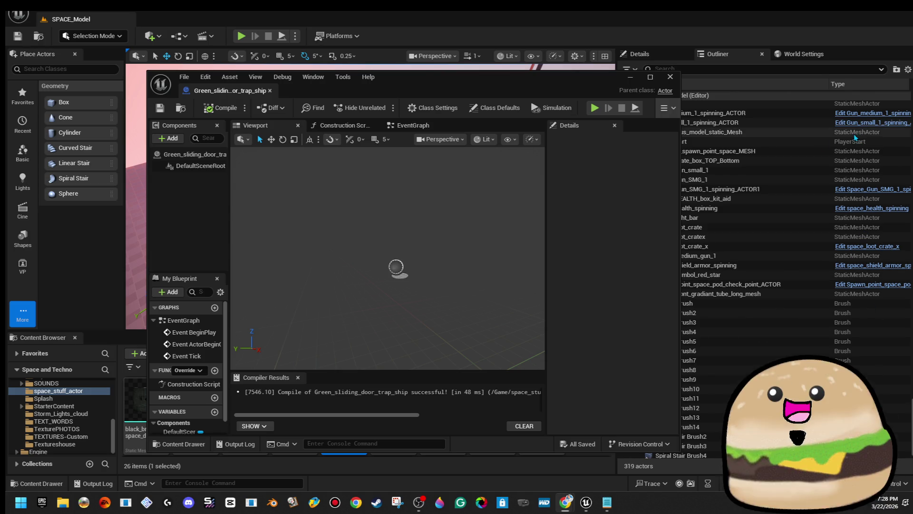
pyautogui.click(631, 79)
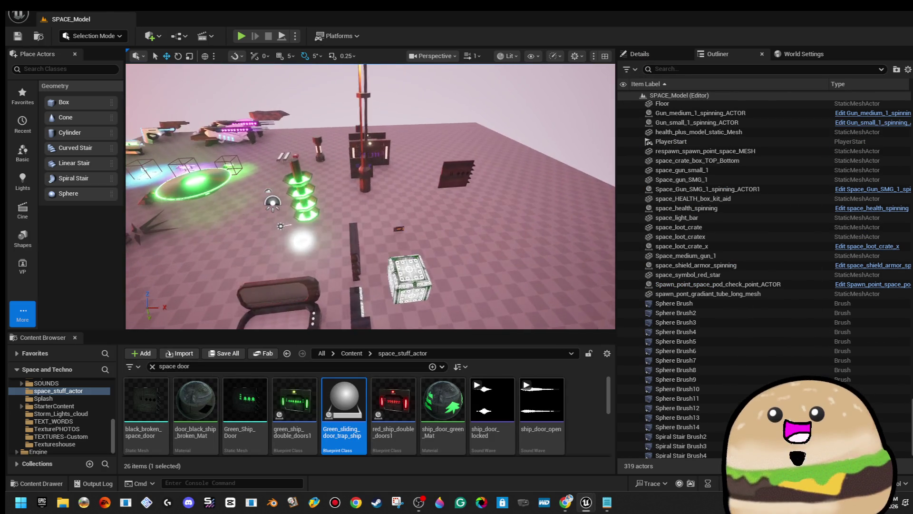
# - Fly toward the red pillars and delete the health box pickup
pyautogui.press('w')
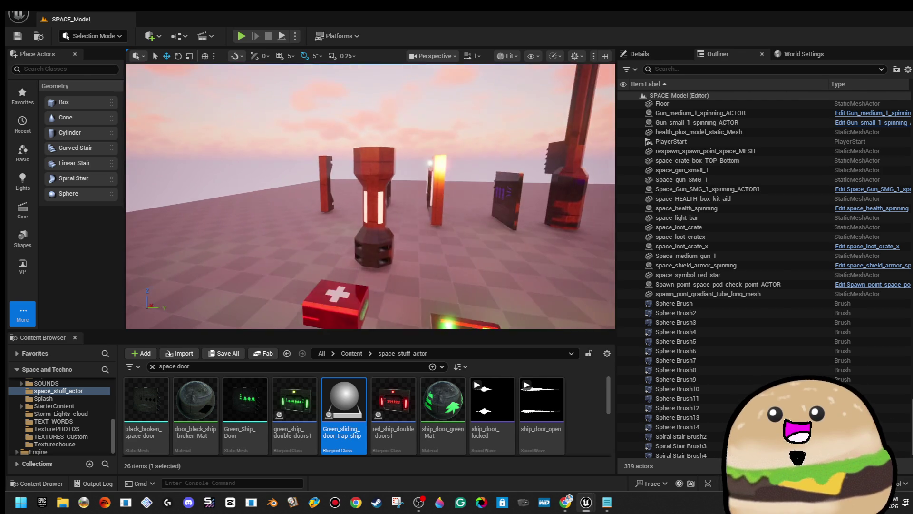
pyautogui.press('w')
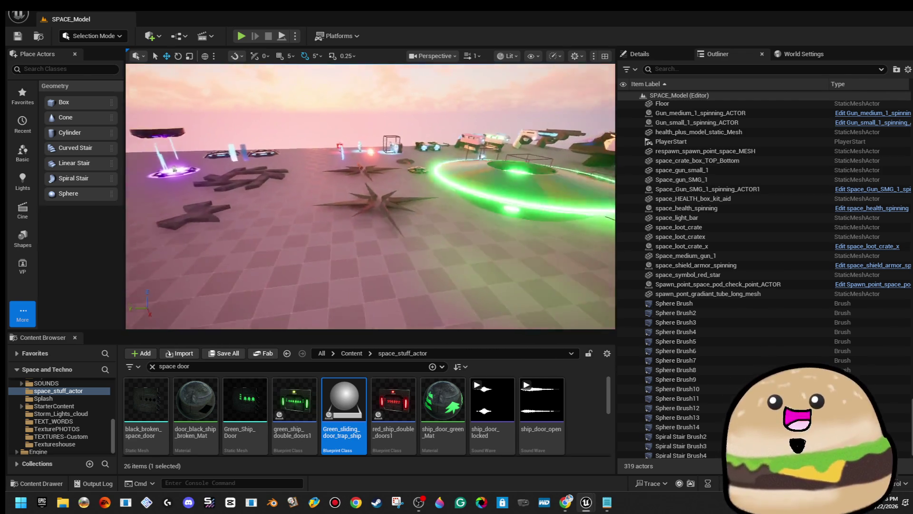
pyautogui.press('w')
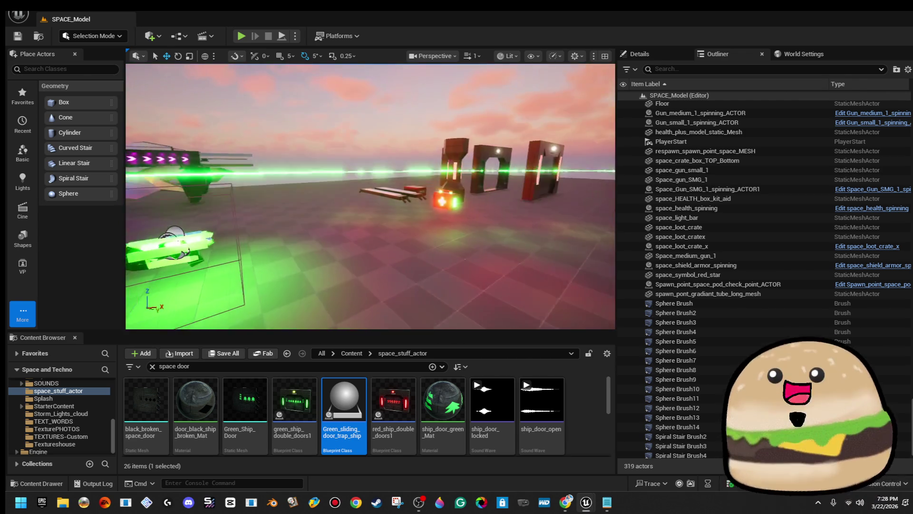
pyautogui.press('w')
pyautogui.click(398, 238)
pyautogui.press('Delete')
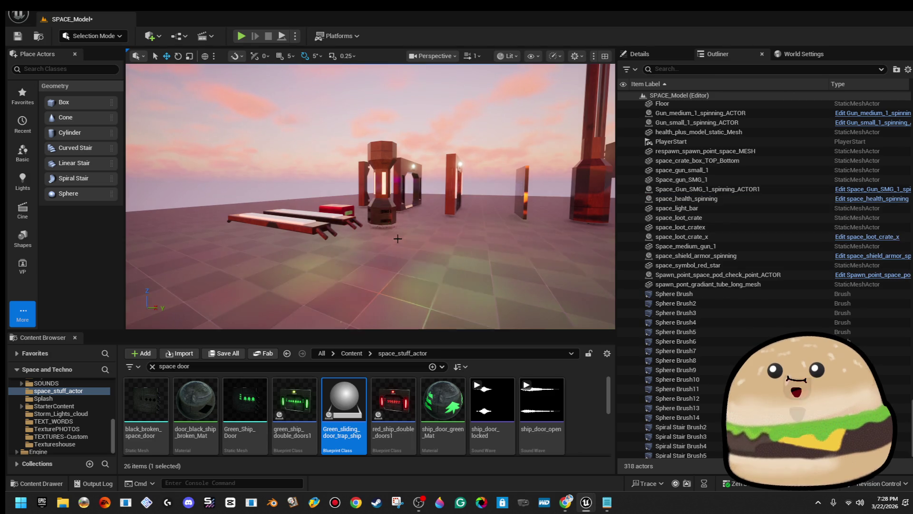
# - Delete the left light bar near the gun
pyautogui.press('w')
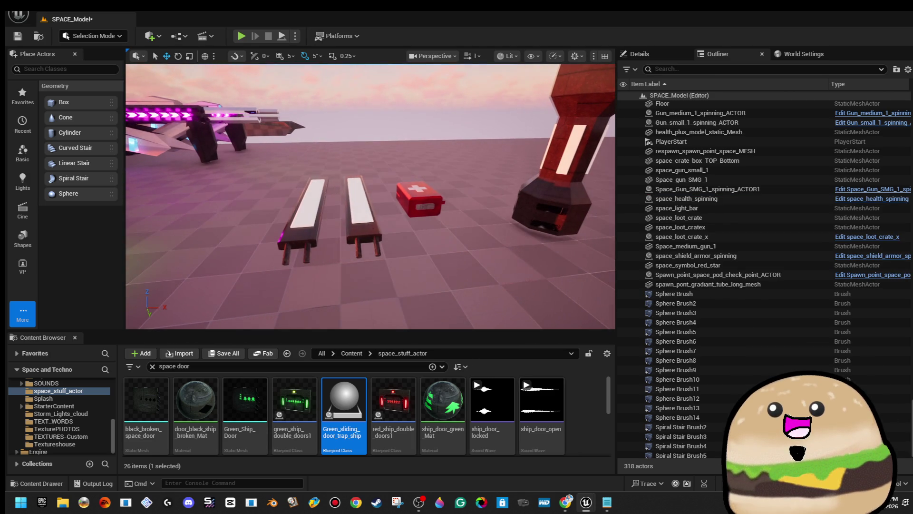
pyautogui.click(360, 223)
pyautogui.click(308, 204)
pyautogui.press('Delete')
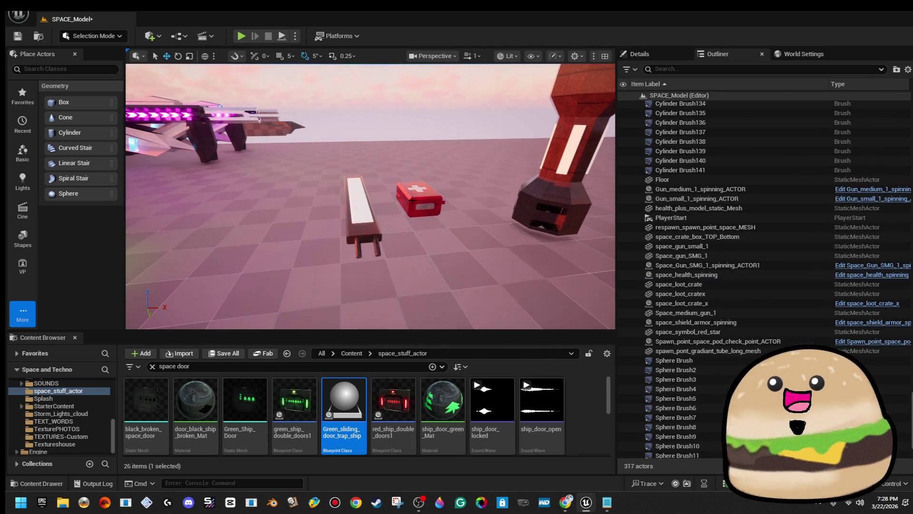
pyautogui.click(418, 197)
pyautogui.press('s')
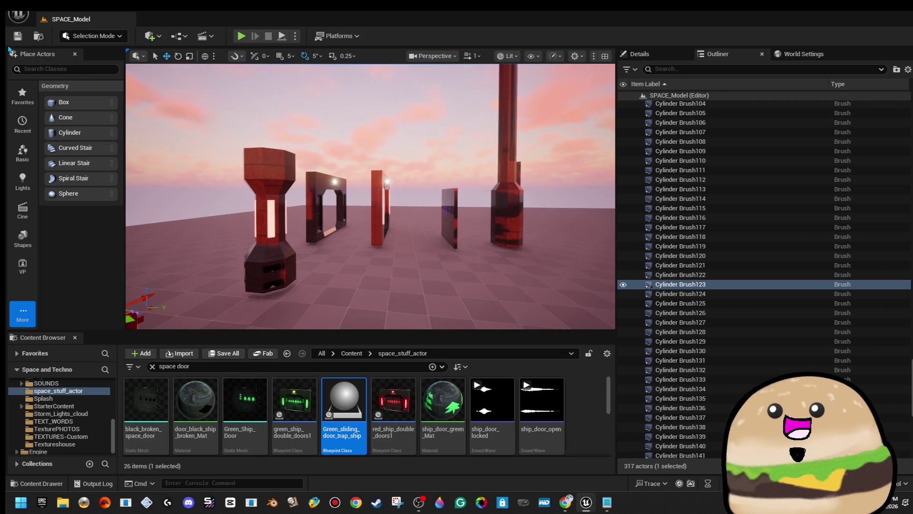
# - Delete the spinning shield pickup and save the level
pyautogui.moveTo(323, 262); pyautogui.dragTo(322, 262)
pyautogui.moveTo(383, 248); pyautogui.dragTo(384, 249)
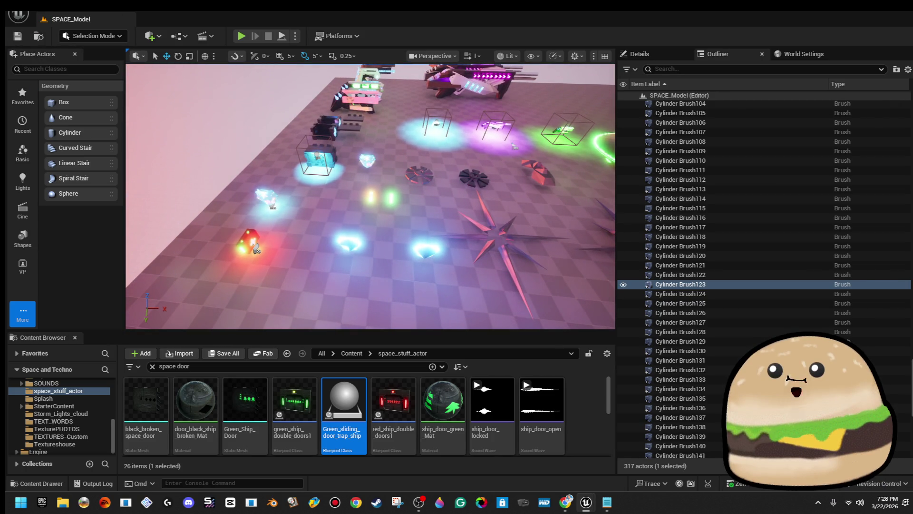
pyautogui.click(350, 242)
pyautogui.click(255, 246)
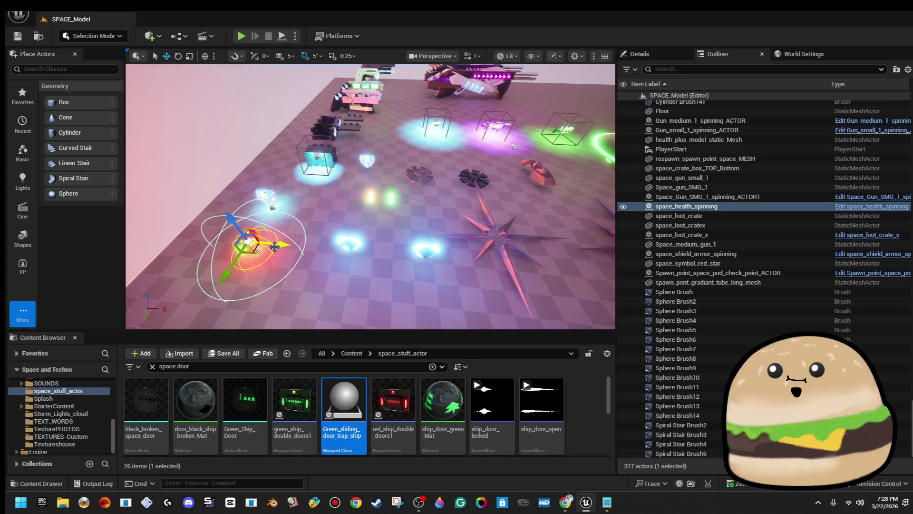
pyautogui.click(271, 193)
pyautogui.press('Delete')
pyautogui.press('Delete')
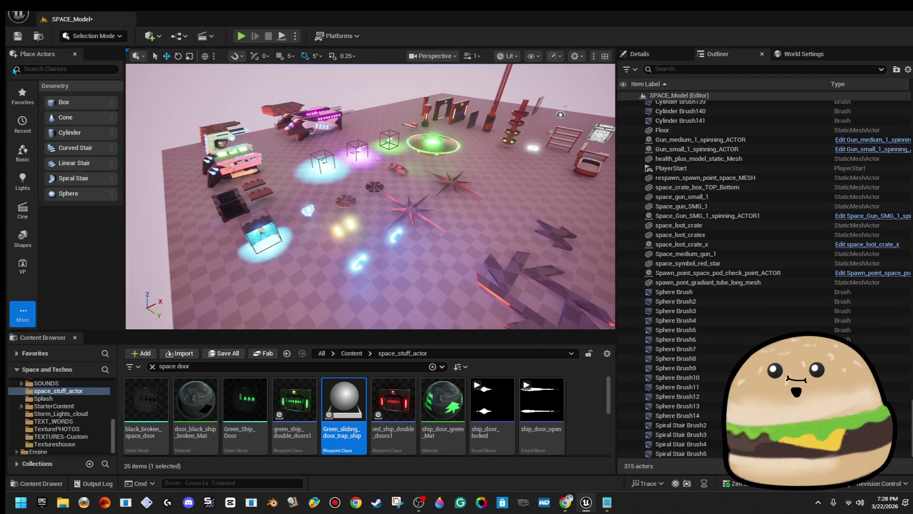
pyautogui.click(19, 36)
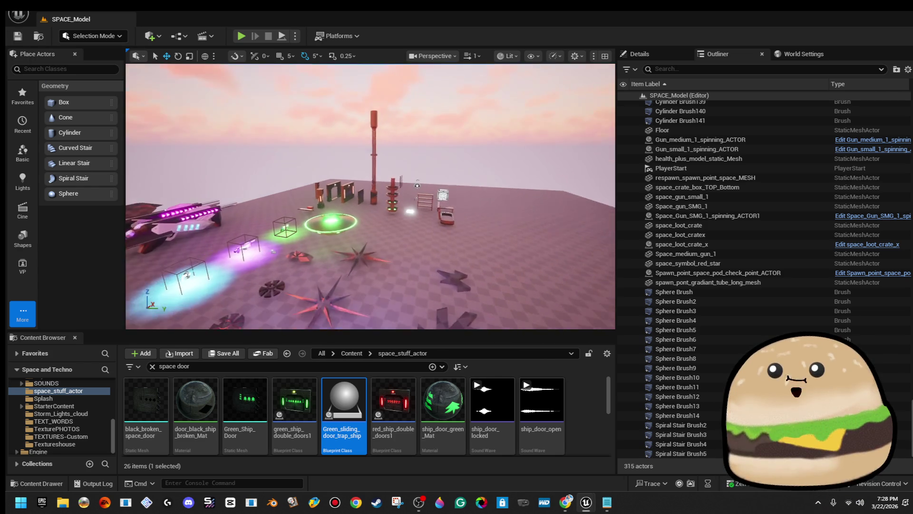
# - Fly over to the red shelf and select its lower board and side piece
pyautogui.press('w')
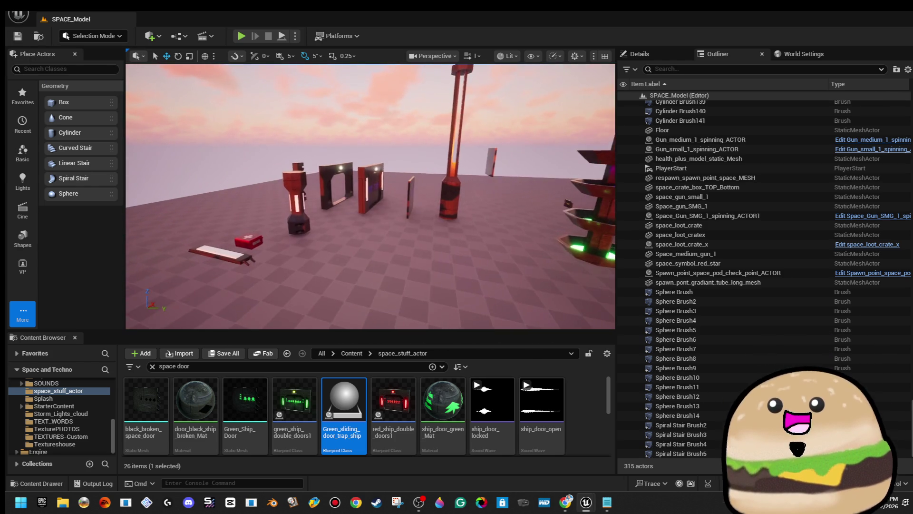
pyautogui.press('w')
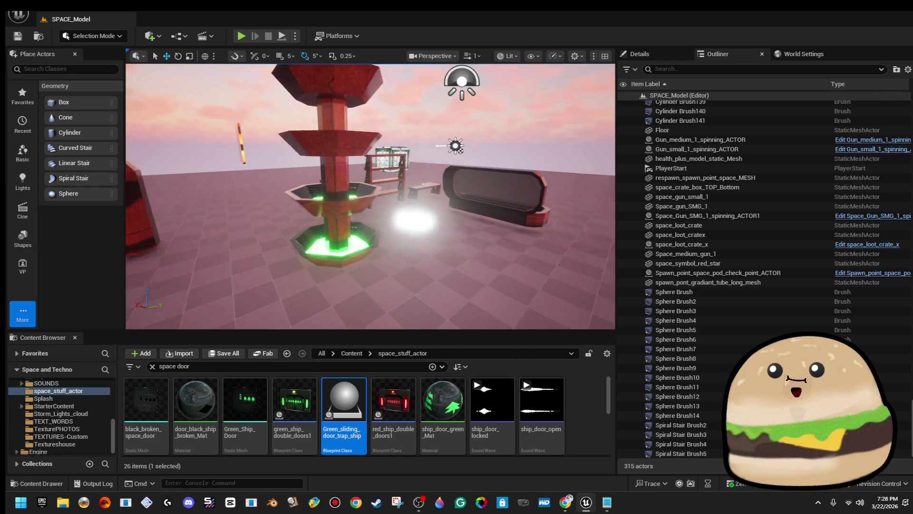
pyautogui.press('w')
pyautogui.press('w')
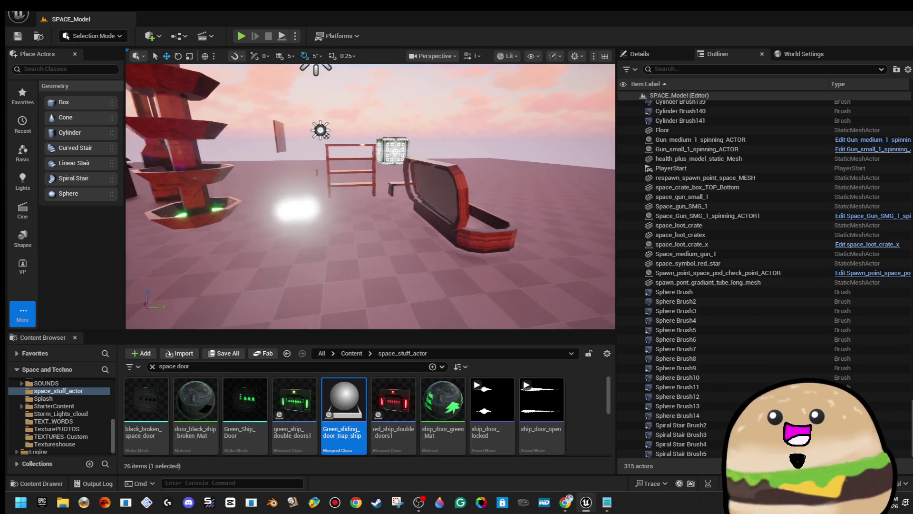
pyautogui.press('s')
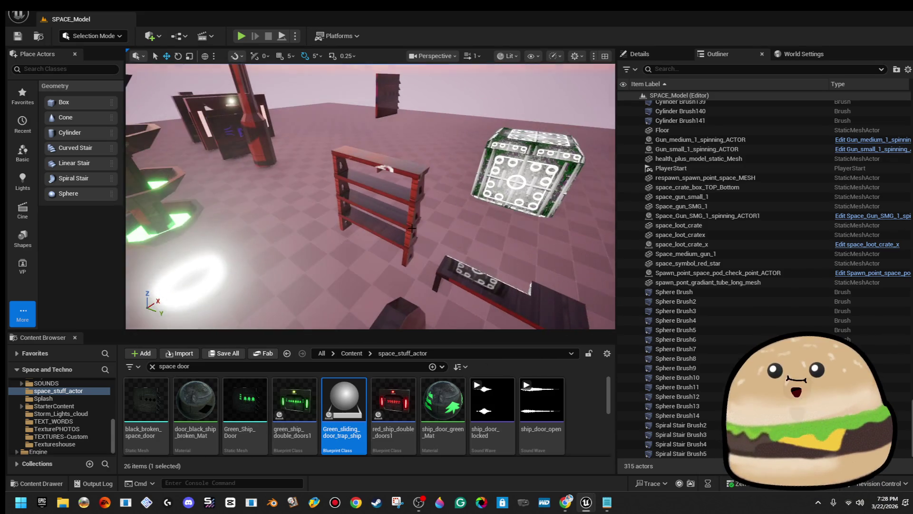
pyautogui.click(385, 236)
pyautogui.click(413, 217)
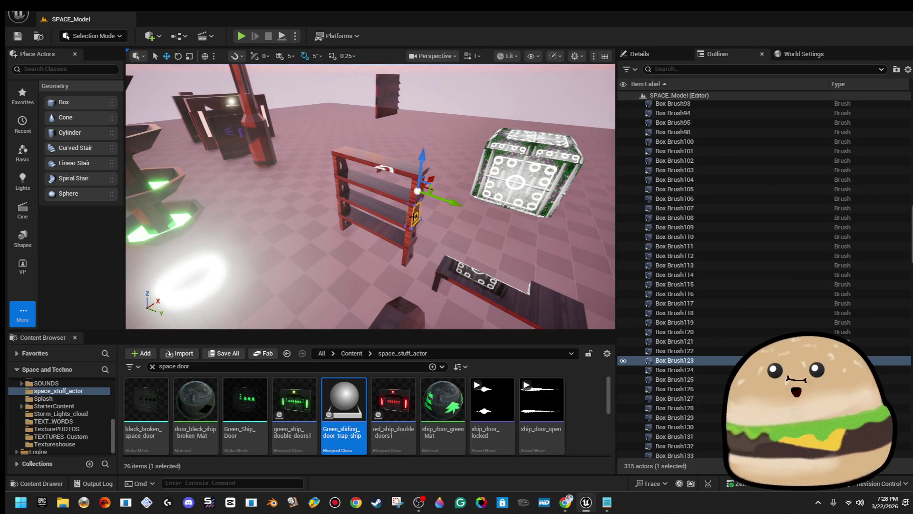
pyautogui.moveTo(333, 86)
pyautogui.mouseDown()
pyautogui.moveTo(266, 95)
pyautogui.moveTo(324, 133)
pyautogui.moveTo(304, 81)
pyautogui.moveTo(340, 93)
pyautogui.moveTo(321, 102)
pyautogui.moveTo(476, 108)
pyautogui.mouseUp()
pyautogui.moveTo(492, 145)
pyautogui.mouseDown()
pyautogui.moveTo(464, 146)
pyautogui.moveTo(490, 142)
pyautogui.mouseUp()
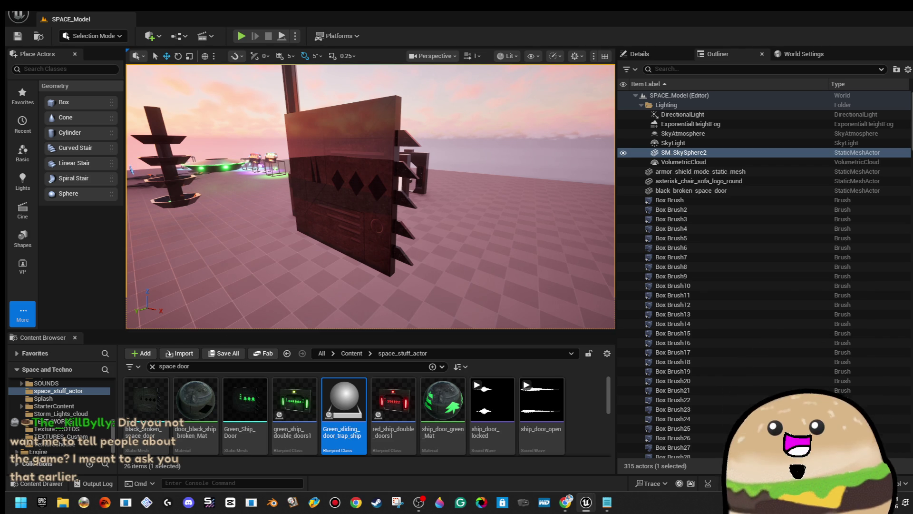
# - Delete the black_broken_space_door actor
pyautogui.moveTo(553, 129); pyautogui.dragTo(513, 109)
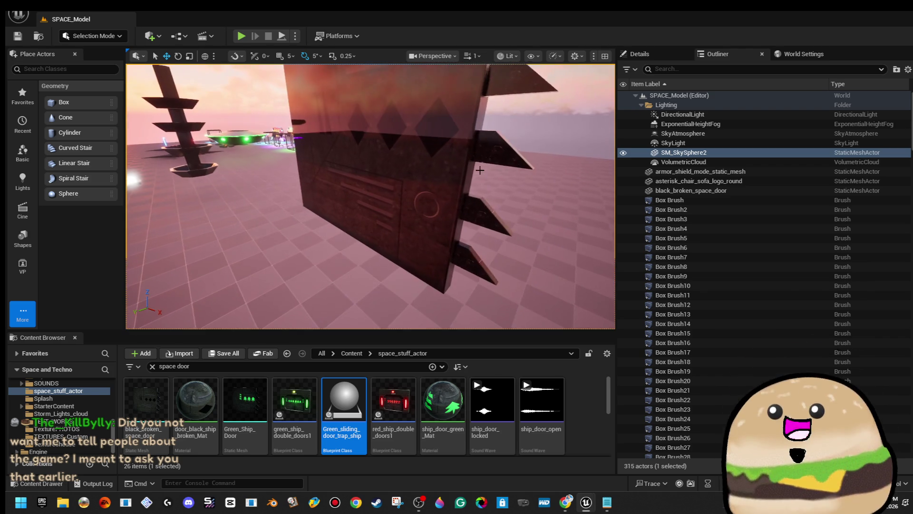
pyautogui.click(390, 190)
pyautogui.moveTo(390, 190)
pyautogui.mouseDown()
pyautogui.moveTo(419, 161)
pyautogui.moveTo(456, 157)
pyautogui.moveTo(493, 192)
pyautogui.moveTo(371, 207)
pyautogui.moveTo(371, 176)
pyautogui.mouseUp()
pyautogui.press('Delete')
# - Duplicate two wall wedges further down the wall along Z
pyautogui.click(457, 188)
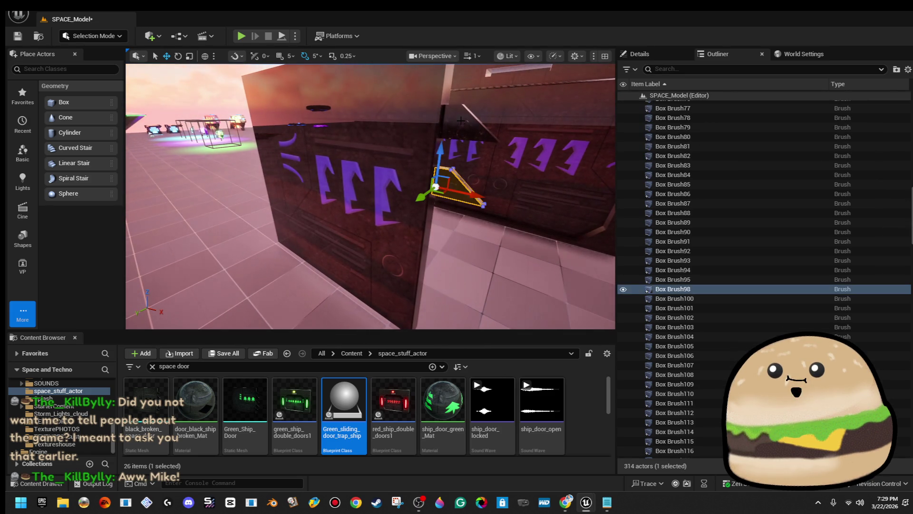
pyautogui.keyDown('ctrl'); pyautogui.click(461, 123); pyautogui.keyUp('ctrl')
pyautogui.moveTo(461, 123)
pyautogui.mouseDown()
pyautogui.moveTo(386, 181)
pyautogui.moveTo(380, 195)
pyautogui.moveTo(393, 208)
pyautogui.mouseUp()
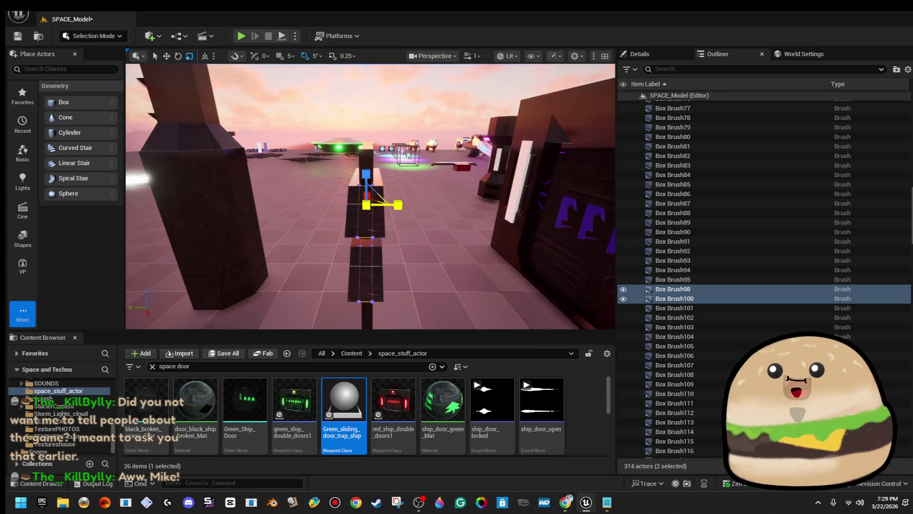
pyautogui.moveTo(393, 208); pyautogui.dragTo(411, 124)
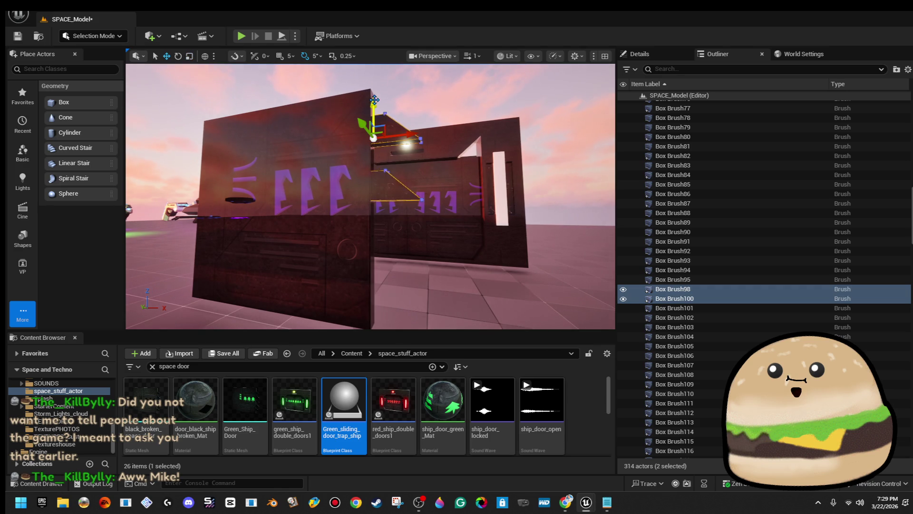
pyautogui.keyDown('alt'); pyautogui.moveTo(374, 101); pyautogui.dragTo(369, 168); pyautogui.keyUp('alt')
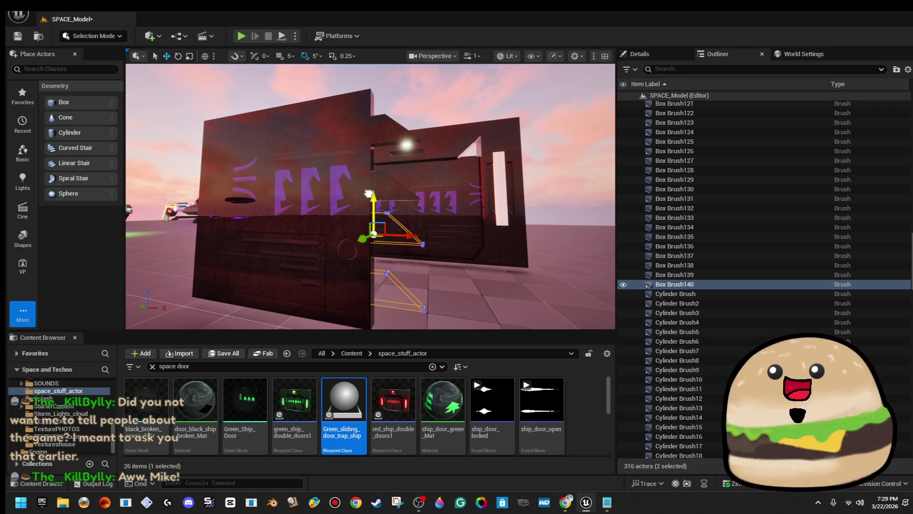
pyautogui.moveTo(423, 128); pyautogui.dragTo(361, 155)
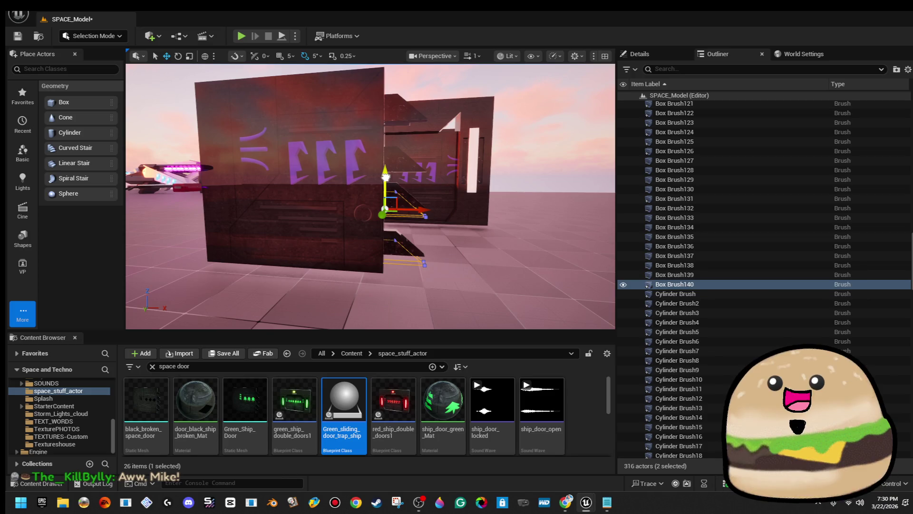
# - Duplicate the four selected wedges as a new set shifted right along X
pyautogui.keyDown('ctrl'); pyautogui.click(397, 103); pyautogui.keyUp('ctrl')
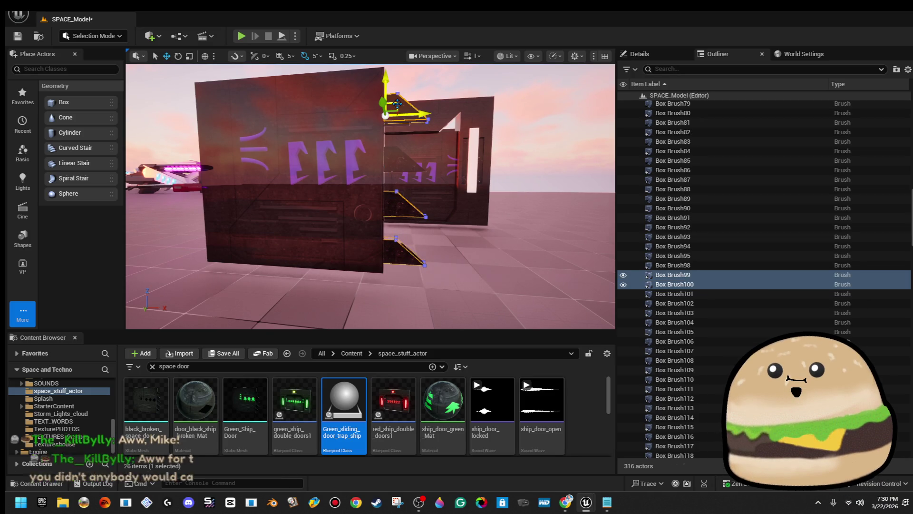
pyautogui.keyDown('ctrl'); pyautogui.click(397, 166); pyautogui.keyUp('ctrl')
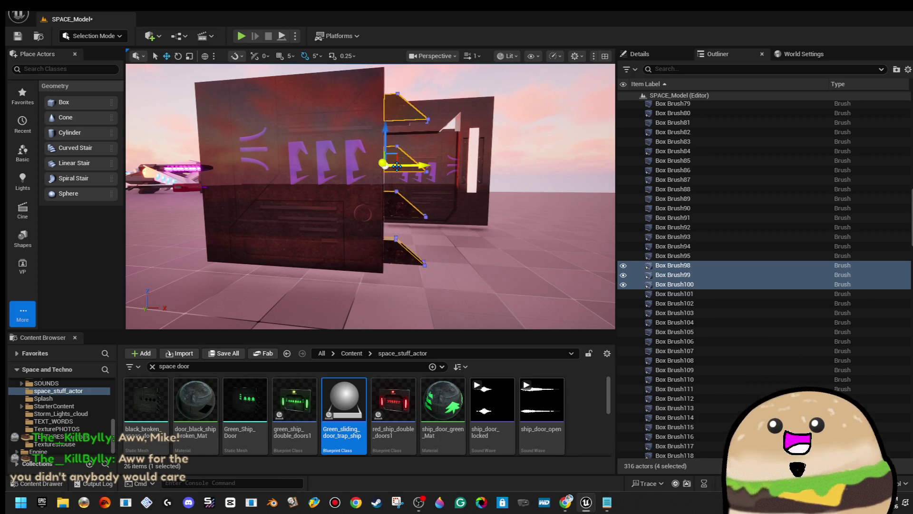
pyautogui.moveTo(397, 166); pyautogui.dragTo(397, 166)
pyautogui.moveTo(395, 207)
pyautogui.mouseDown()
pyautogui.moveTo(452, 202)
pyautogui.moveTo(378, 199)
pyautogui.moveTo(410, 195)
pyautogui.mouseUp()
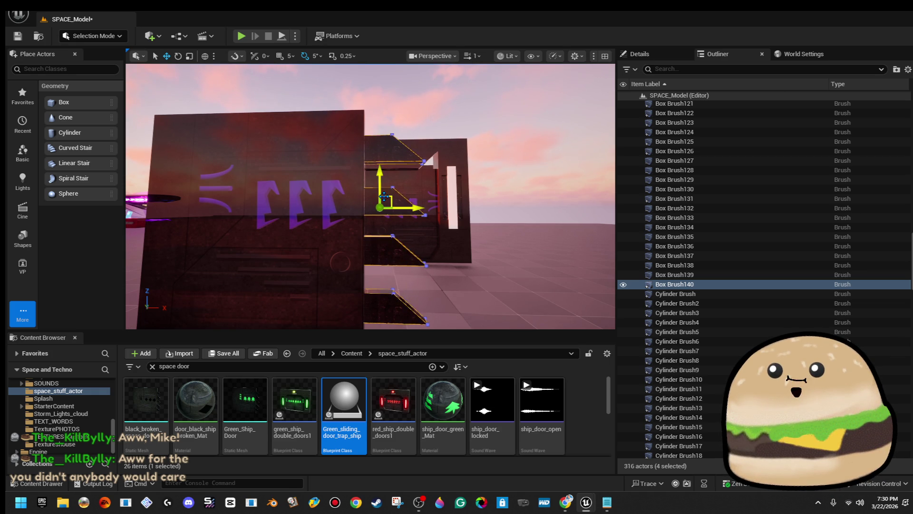
pyautogui.moveTo(393, 197)
pyautogui.keyDown('alt'); pyautogui.mouseDown()
pyautogui.moveTo(452, 179)
pyautogui.moveTo(442, 178)
pyautogui.mouseUp(); pyautogui.keyUp('alt')
# - Make the four brushes subtractive and widen them along Y
pyautogui.click(640, 54)
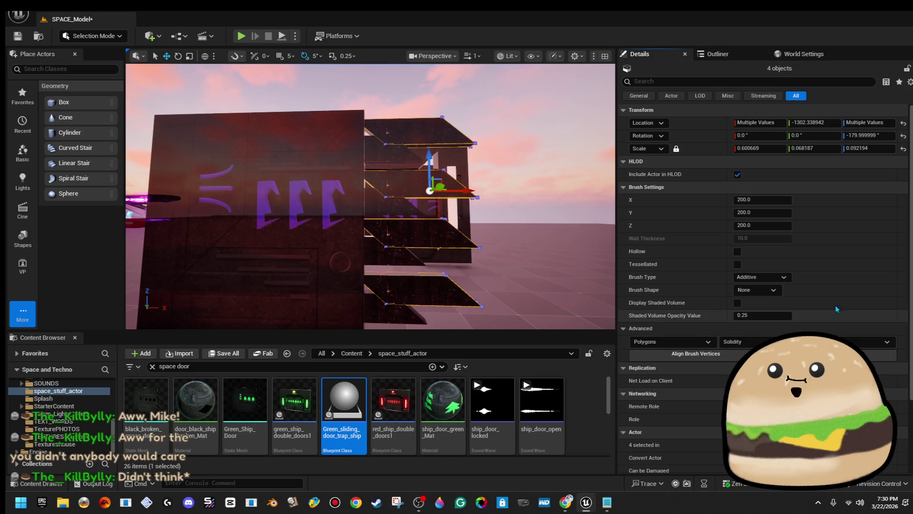
pyautogui.click(783, 279)
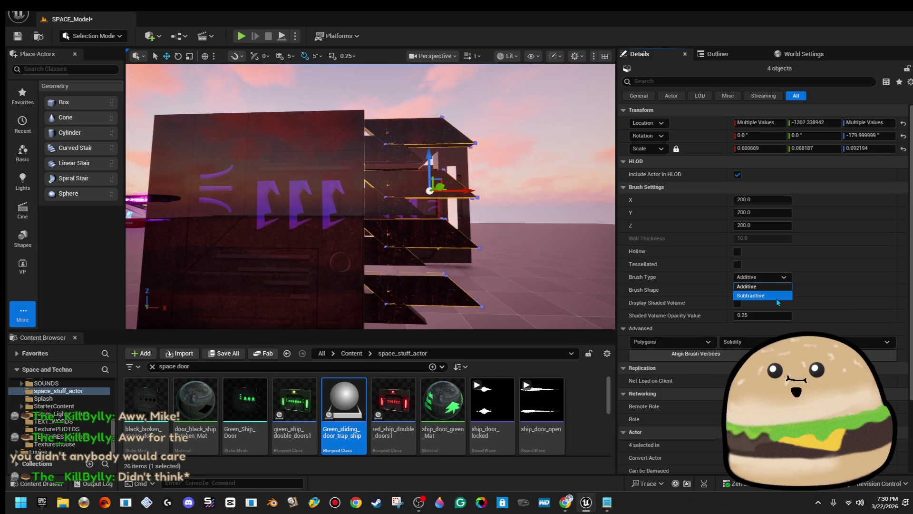
pyautogui.click(765, 296)
pyautogui.press('r')
pyautogui.moveTo(482, 243); pyautogui.dragTo(456, 205)
pyautogui.moveTo(487, 170); pyautogui.dragTo(345, 175)
# - Apply the door_black_ship_broken_Mat material to the door
pyautogui.click(364, 175)
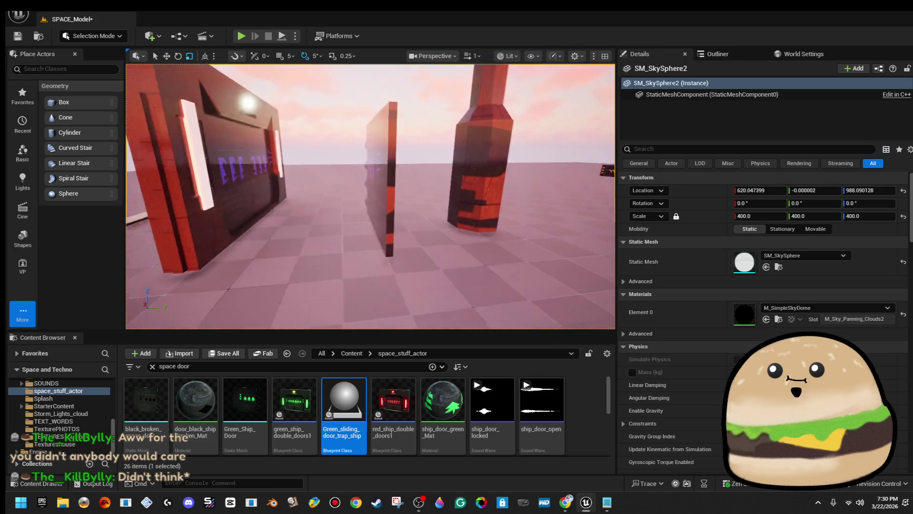
pyautogui.moveTo(194, 404)
pyautogui.mouseDown()
pyautogui.moveTo(312, 317)
pyautogui.moveTo(333, 214)
pyautogui.mouseUp()
pyautogui.moveTo(195, 404)
pyautogui.mouseDown()
pyautogui.moveTo(304, 229)
pyautogui.moveTo(257, 224)
pyautogui.mouseUp()
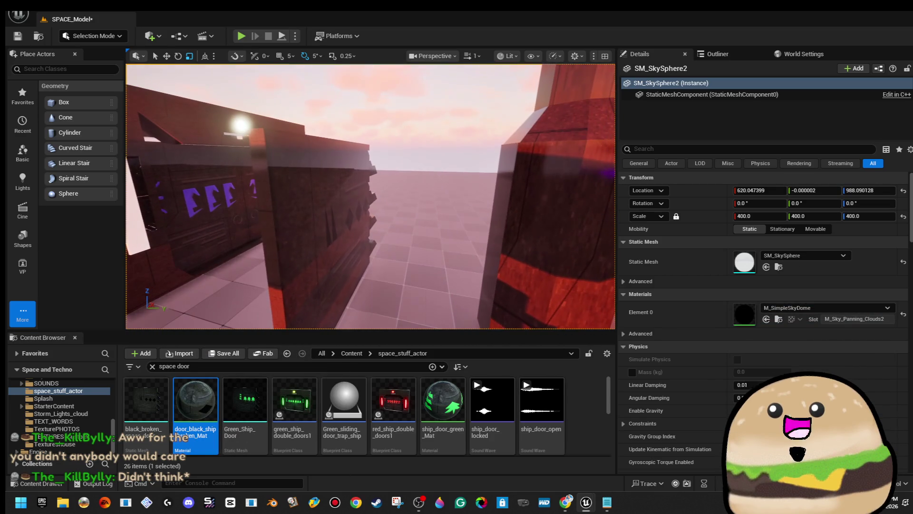
# - Duplicate the door brush along Y to -1238.89 and select its face
pyautogui.click(333, 191)
pyautogui.moveTo(333, 190); pyautogui.dragTo(318, 224)
pyautogui.press('w')
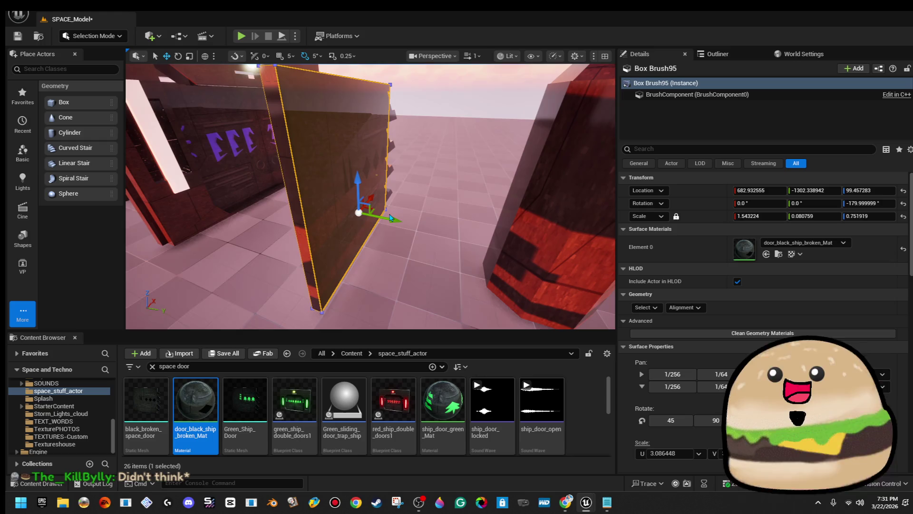
pyautogui.moveTo(394, 222); pyautogui.dragTo(427, 228)
pyautogui.moveTo(380, 270); pyautogui.dragTo(328, 220)
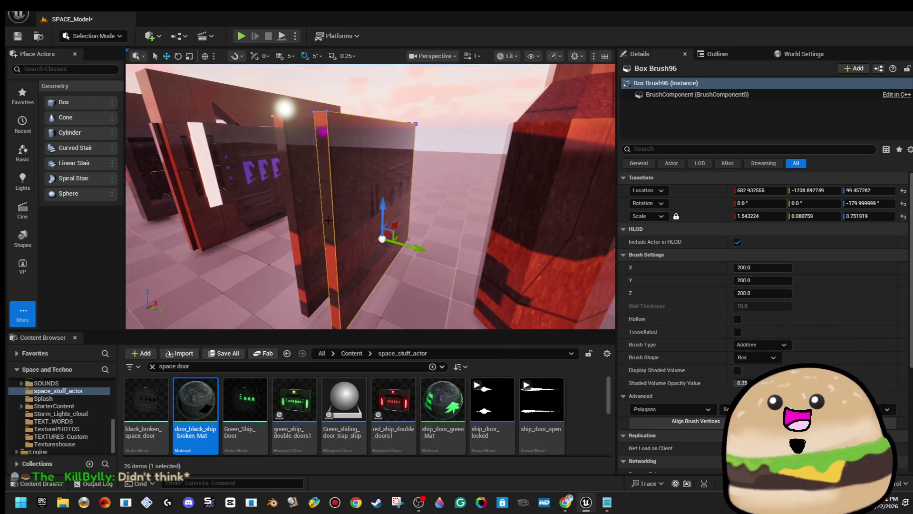
pyautogui.click(324, 195)
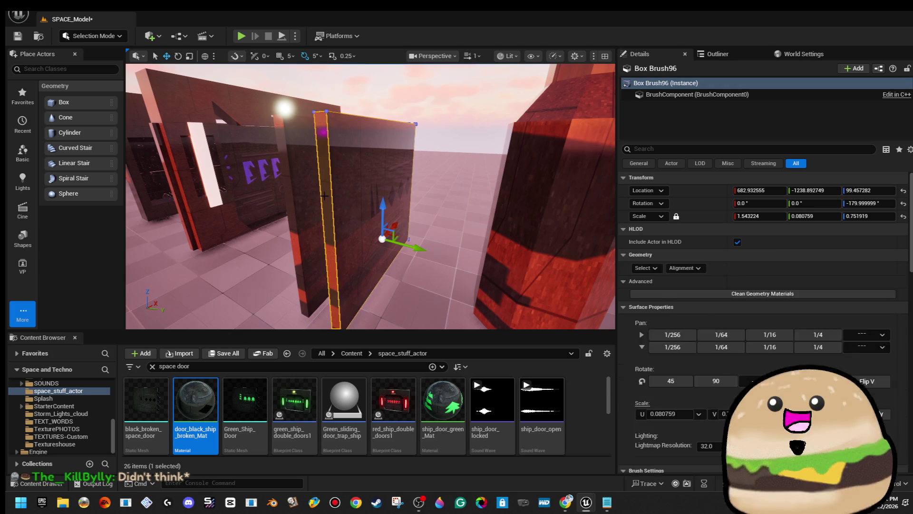
pyautogui.click(107, 38)
# - In Brush Editing mode, push the door brush's left edge outward to widen the face
pyautogui.click(102, 121)
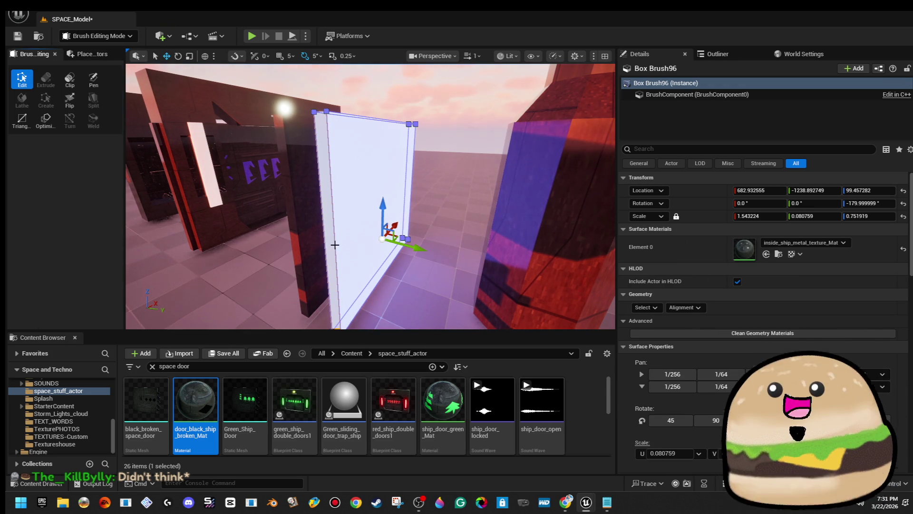
pyautogui.click(330, 177)
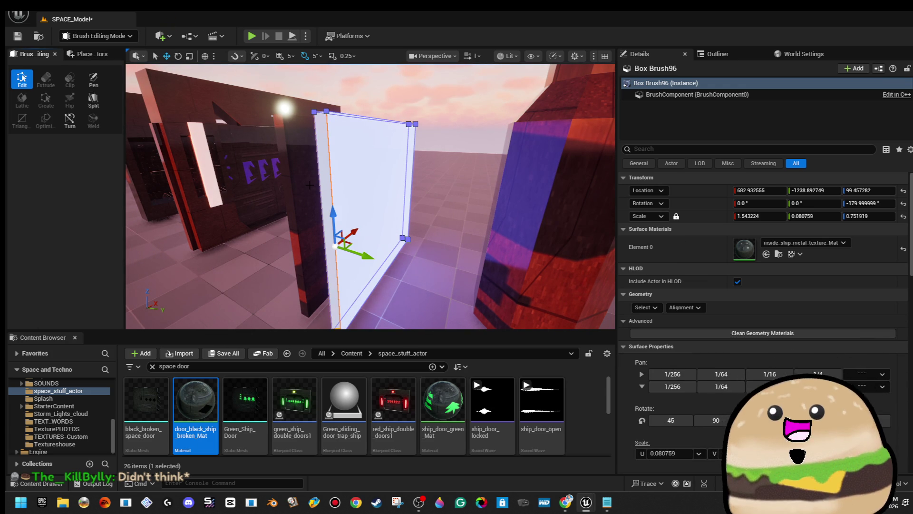
pyautogui.click(332, 195)
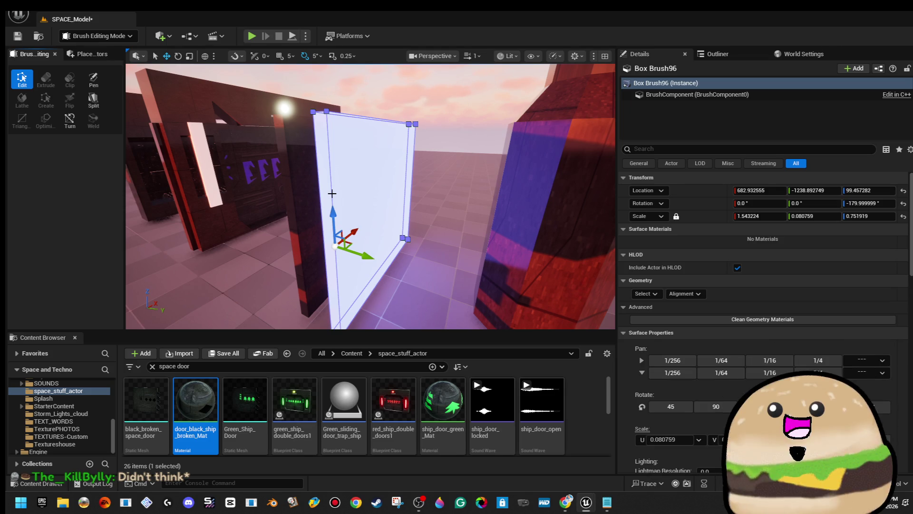
pyautogui.click(332, 193)
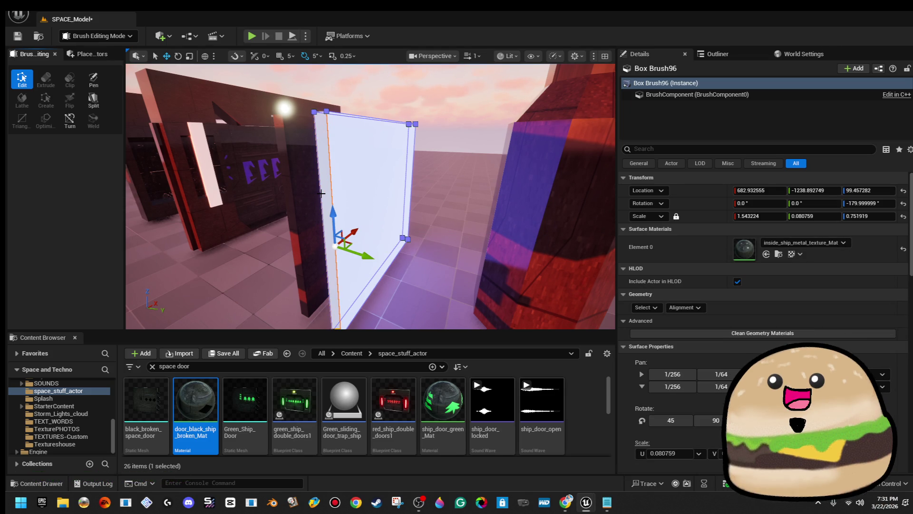
pyautogui.press('f')
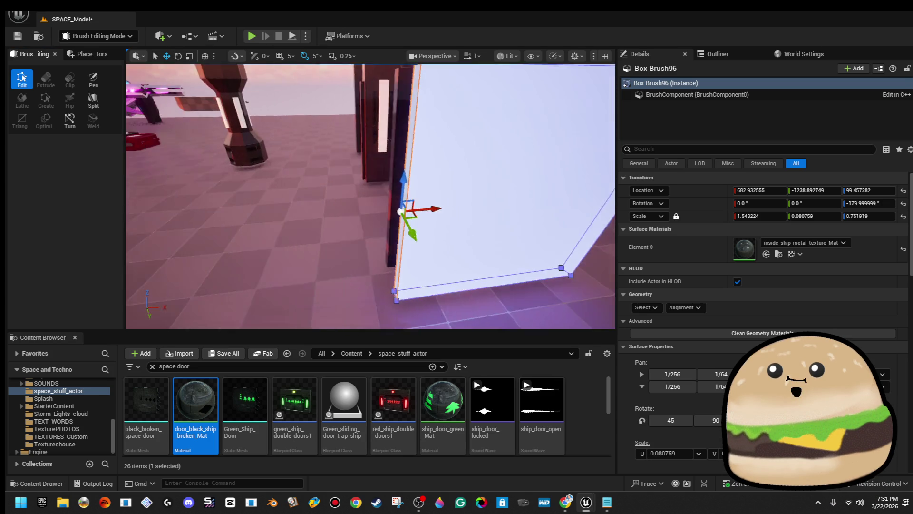
pyautogui.moveTo(402, 204); pyautogui.dragTo(410, 206)
pyautogui.moveTo(406, 250)
pyautogui.mouseDown()
pyautogui.moveTo(352, 251)
pyautogui.moveTo(406, 250)
pyautogui.mouseUp()
pyautogui.click(399, 248)
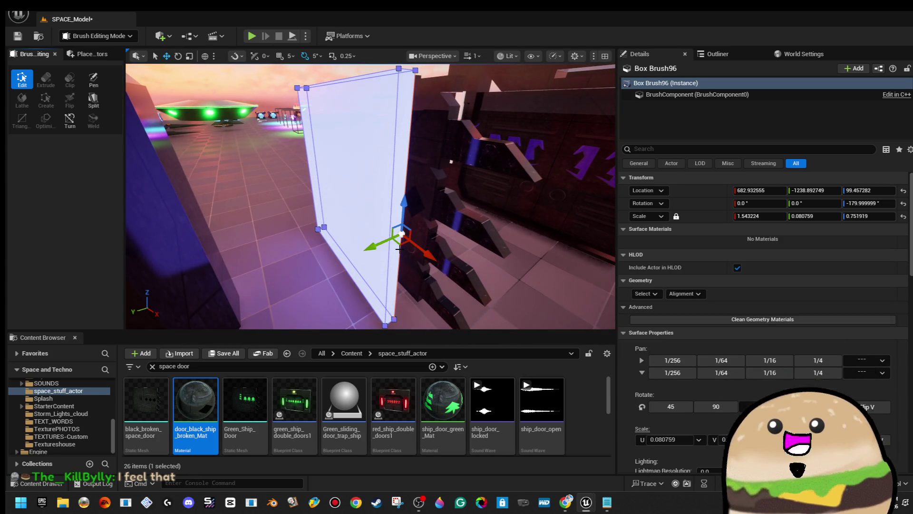
pyautogui.moveTo(388, 256)
pyautogui.mouseDown()
pyautogui.moveTo(409, 232)
pyautogui.moveTo(340, 209)
pyautogui.moveTo(386, 208)
pyautogui.moveTo(331, 213)
pyautogui.moveTo(399, 221)
pyautogui.moveTo(361, 223)
pyautogui.moveTo(328, 269)
pyautogui.moveTo(290, 250)
pyautogui.moveTo(323, 294)
pyautogui.mouseUp()
pyautogui.click(335, 260)
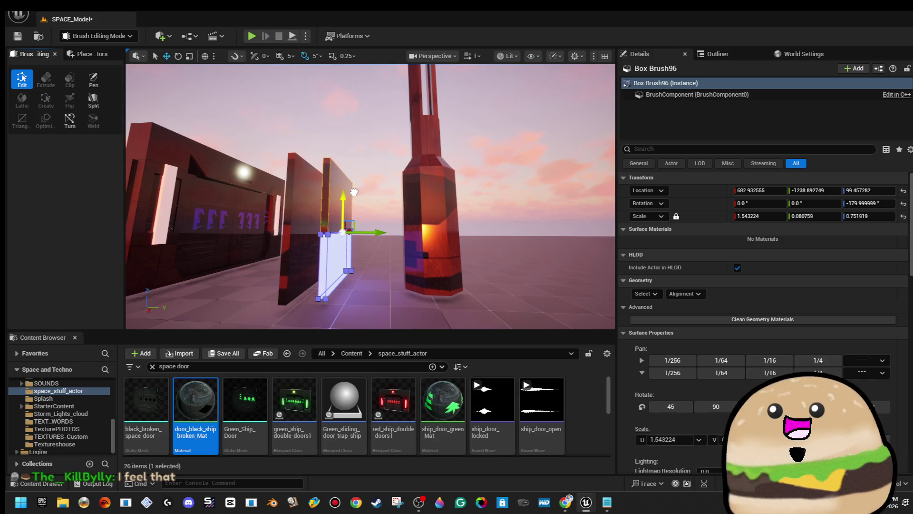
# - Move the brush's left edge further left
pyautogui.moveTo(354, 192)
pyautogui.mouseDown()
pyautogui.moveTo(356, 237)
pyautogui.moveTo(360, 195)
pyautogui.mouseUp()
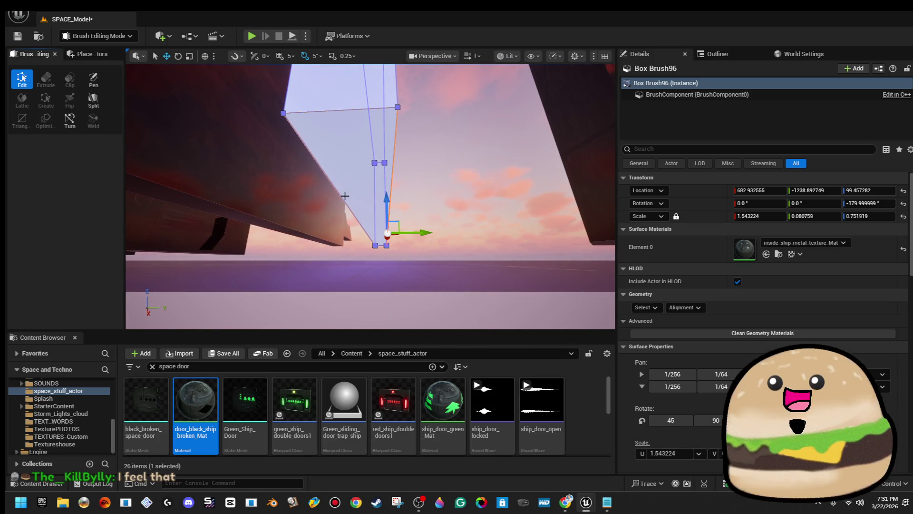
pyautogui.moveTo(341, 199)
pyautogui.mouseDown()
pyautogui.moveTo(342, 229)
pyautogui.moveTo(351, 183)
pyautogui.mouseUp()
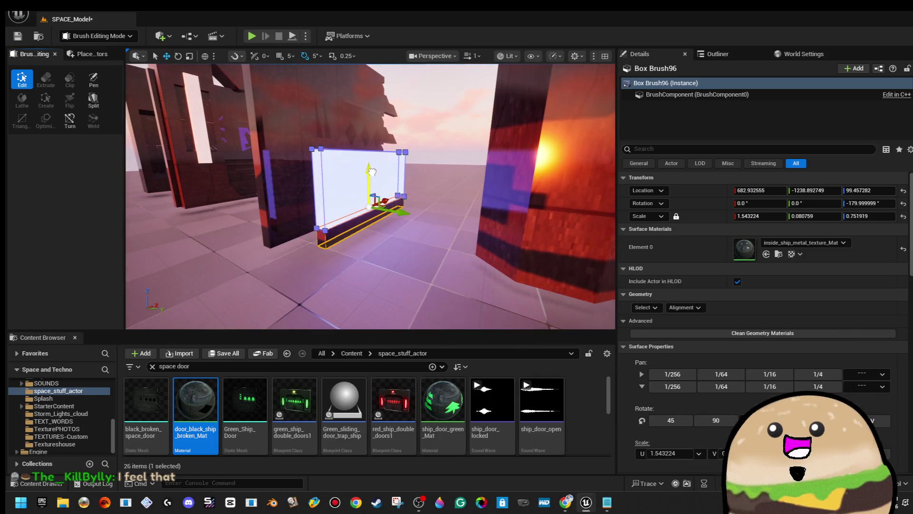
pyautogui.moveTo(374, 163); pyautogui.dragTo(381, 136)
pyautogui.moveTo(391, 253)
pyautogui.mouseDown()
pyautogui.moveTo(382, 252)
pyautogui.moveTo(391, 252)
pyautogui.mouseUp()
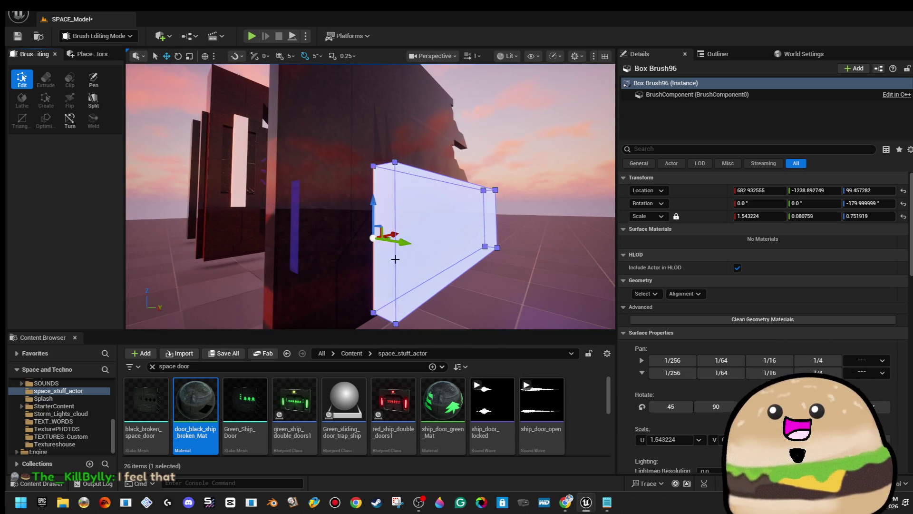
pyautogui.moveTo(396, 259); pyautogui.dragTo(393, 244)
pyautogui.moveTo(399, 201); pyautogui.dragTo(379, 201)
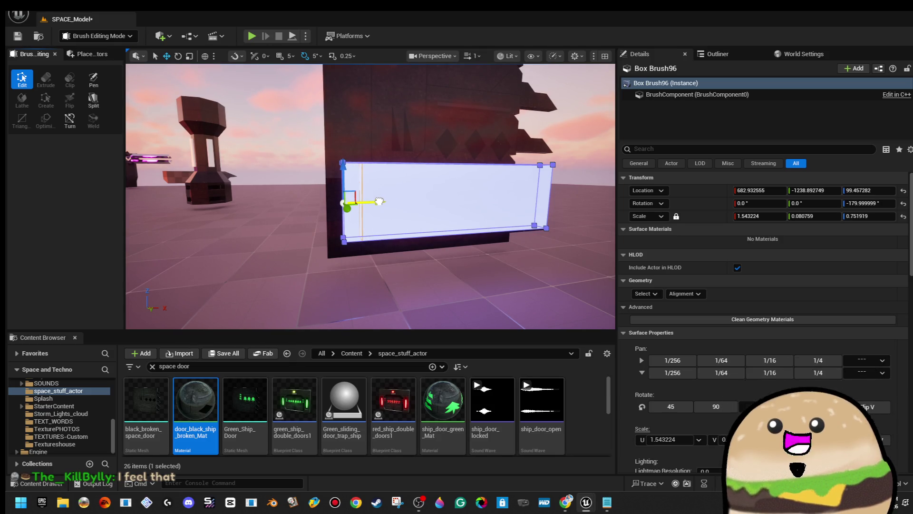
pyautogui.click(379, 201)
pyautogui.moveTo(379, 201)
pyautogui.mouseDown()
pyautogui.moveTo(379, 219)
pyautogui.moveTo(331, 190)
pyautogui.mouseUp()
# - Slide the thin door brush along Y toward the door wall
pyautogui.click(386, 209)
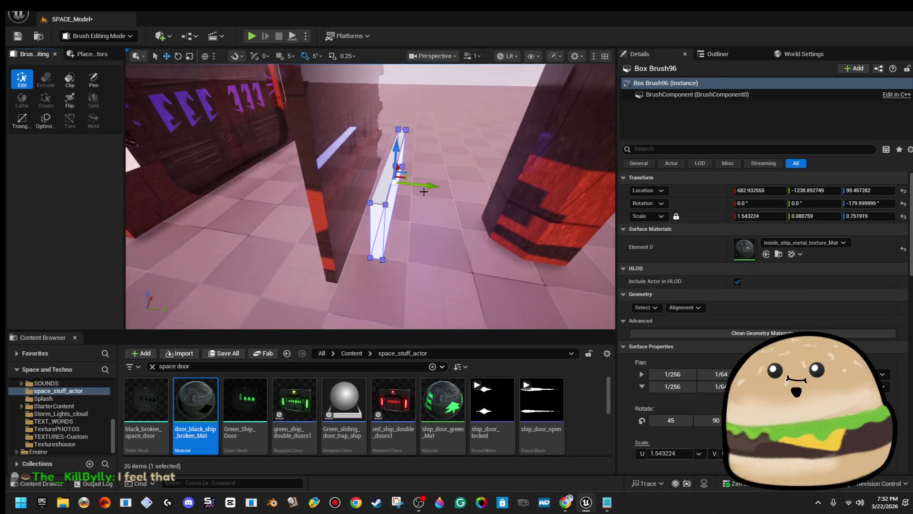
pyautogui.moveTo(433, 188); pyautogui.dragTo(397, 185)
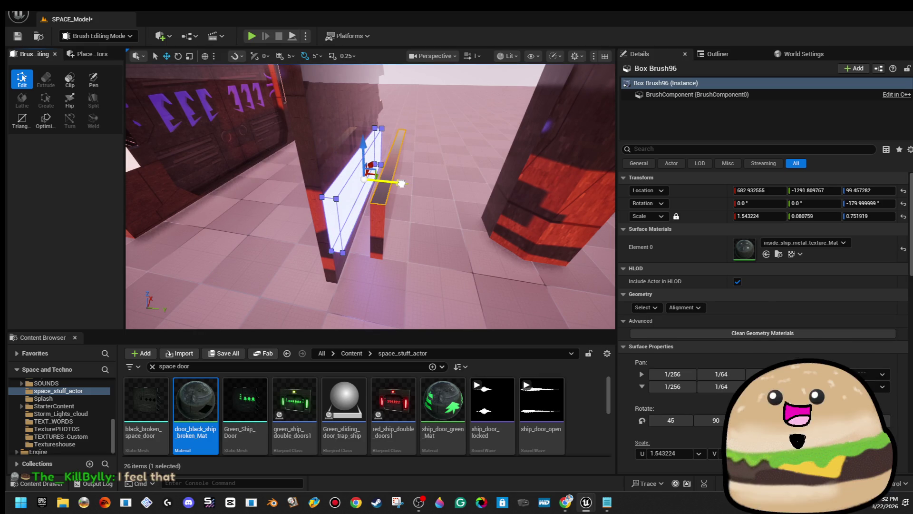
pyautogui.scroll(-5, 818, 332)
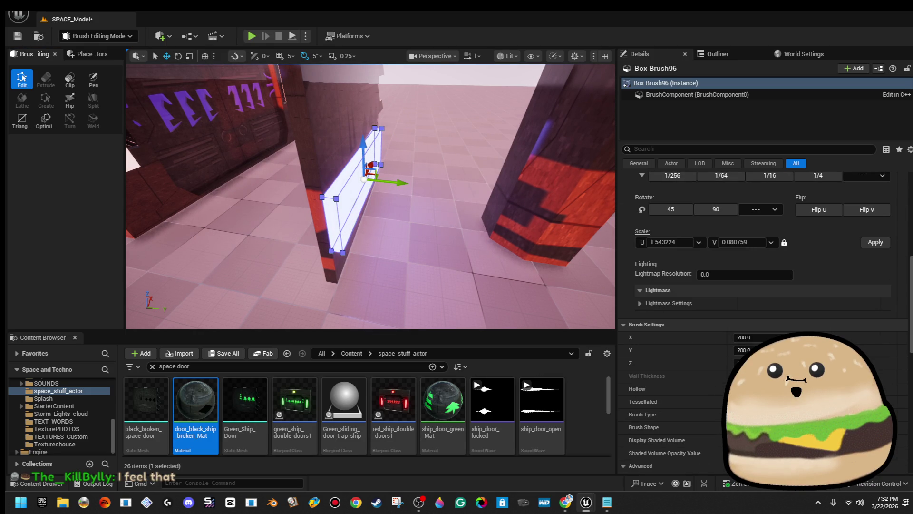
pyautogui.press('w')
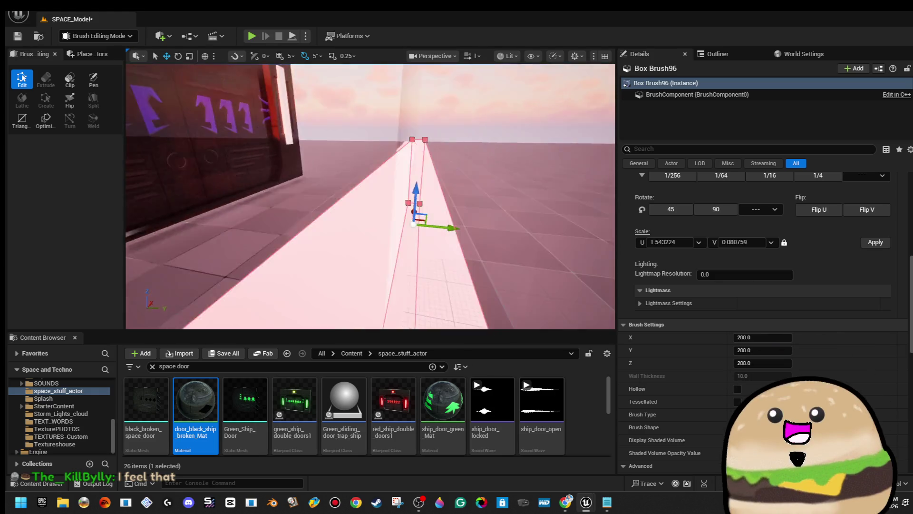
pyautogui.press('s')
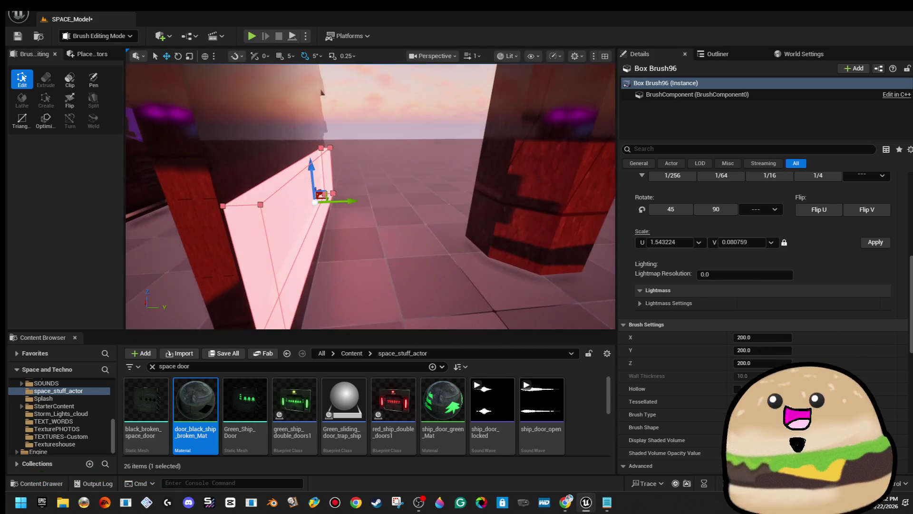
pyautogui.press('w')
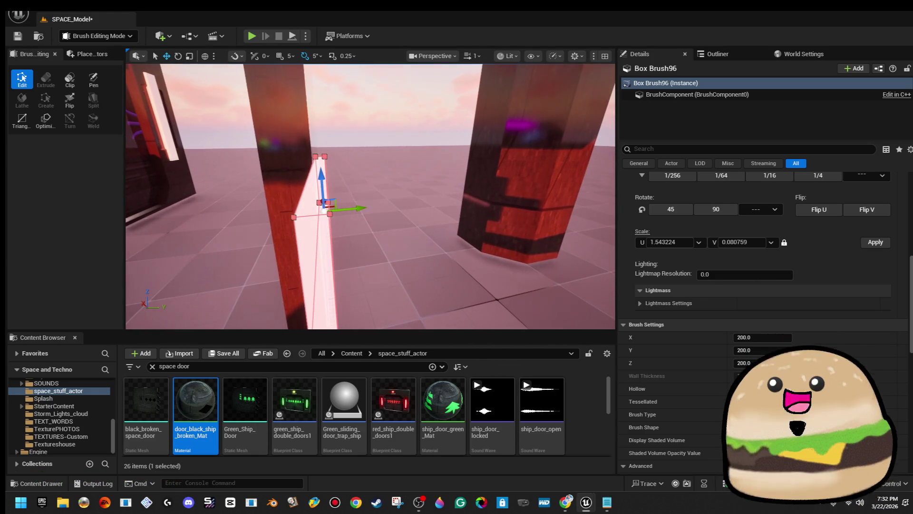
pyautogui.moveTo(363, 206); pyautogui.dragTo(363, 207)
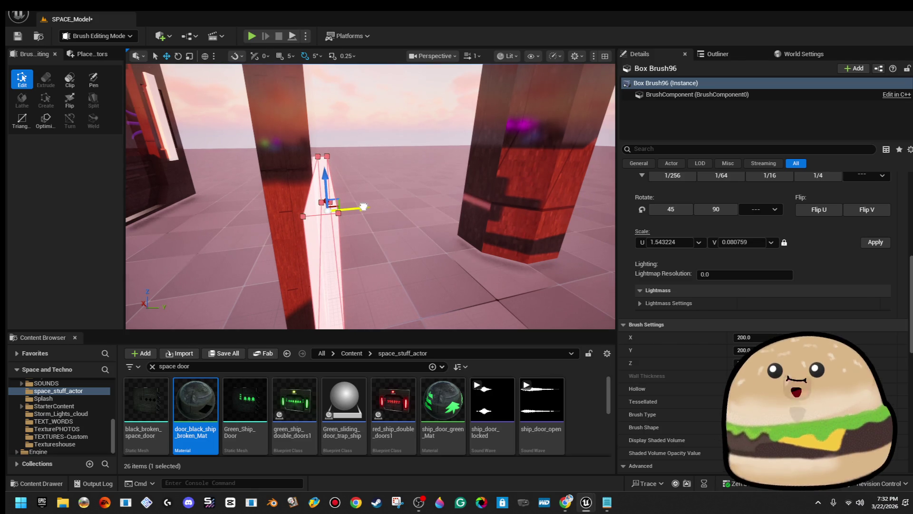
# - Reframe the door brush along the door wall and select the thin wall brush
pyautogui.click(369, 139)
pyautogui.press('w')
pyautogui.press('s')
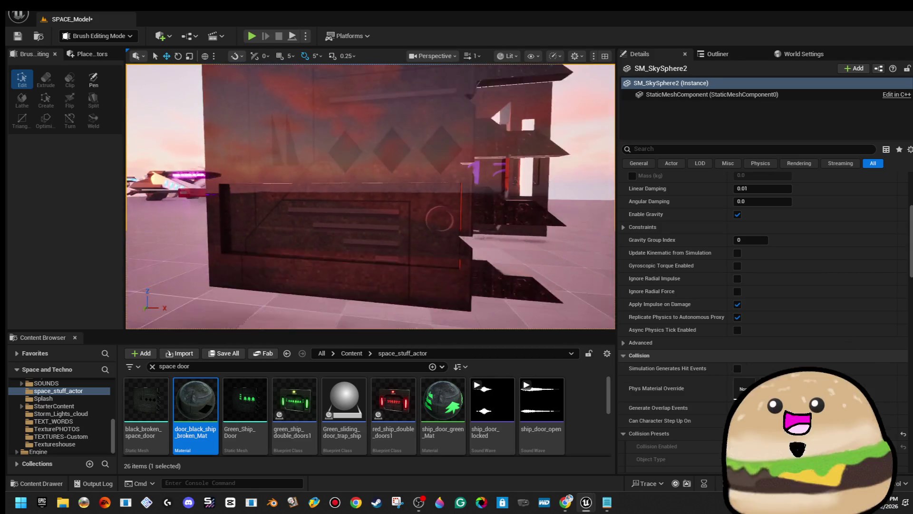
pyautogui.press('d')
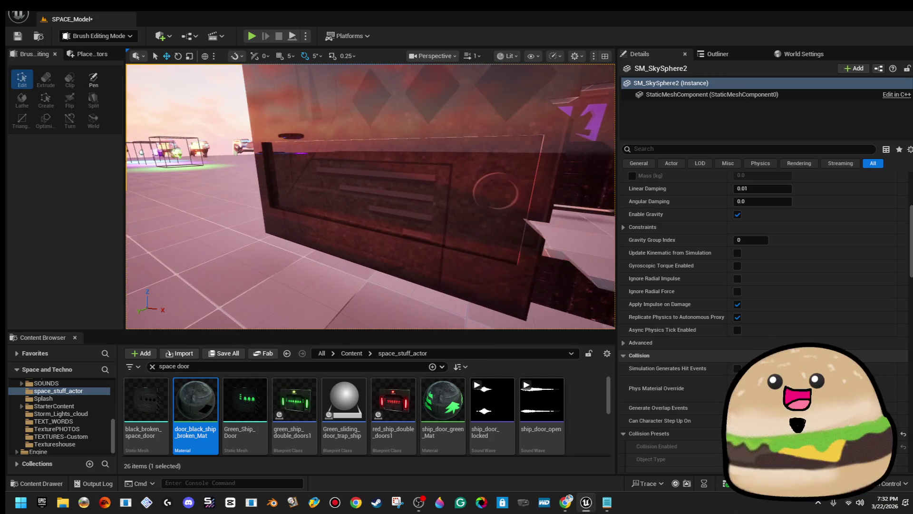
pyautogui.click(369, 184)
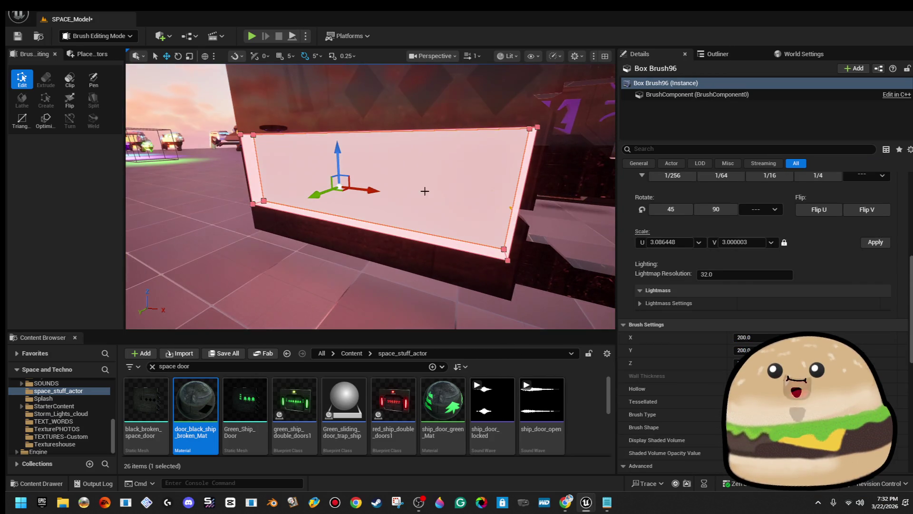
pyautogui.press('w')
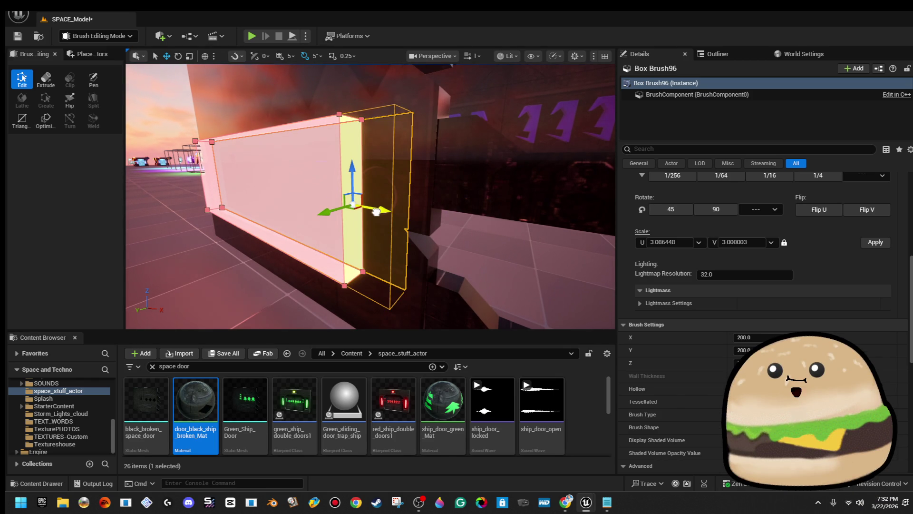
pyautogui.press('f')
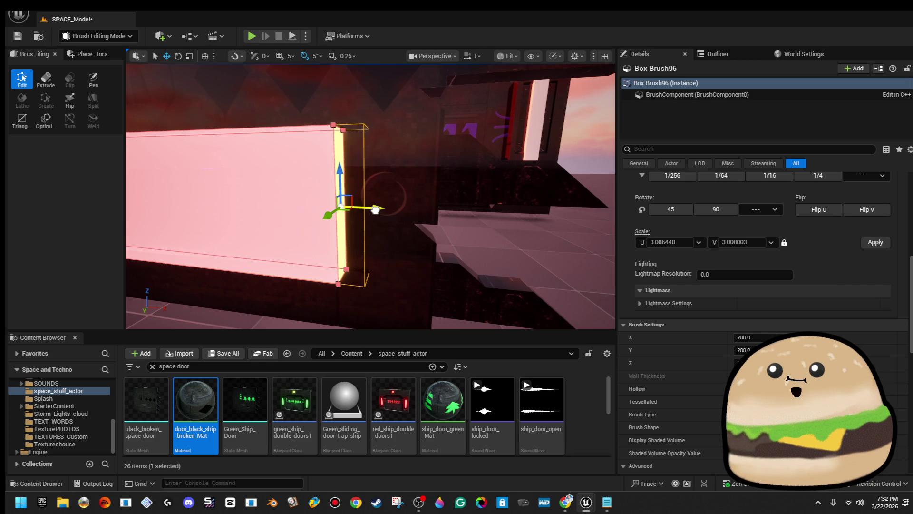
pyautogui.moveTo(403, 203); pyautogui.dragTo(375, 215)
pyautogui.click(512, 158)
pyautogui.moveTo(501, 148)
pyautogui.mouseDown()
pyautogui.moveTo(528, 143)
pyautogui.moveTo(422, 181)
pyautogui.moveTo(384, 181)
pyautogui.moveTo(384, 197)
pyautogui.moveTo(316, 194)
pyautogui.moveTo(372, 203)
pyautogui.moveTo(388, 224)
pyautogui.mouseUp()
pyautogui.click(383, 182)
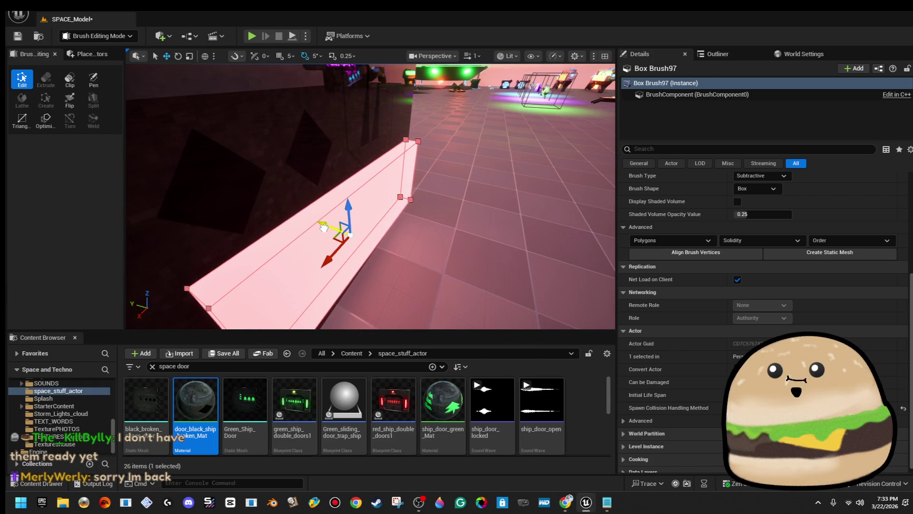
# - Slide Box Brush97 sideways along Y beside the wall, then fly up to the dark wall panel
pyautogui.moveTo(473, 126); pyautogui.dragTo(470, 126)
pyautogui.moveTo(401, 181); pyautogui.dragTo(404, 184)
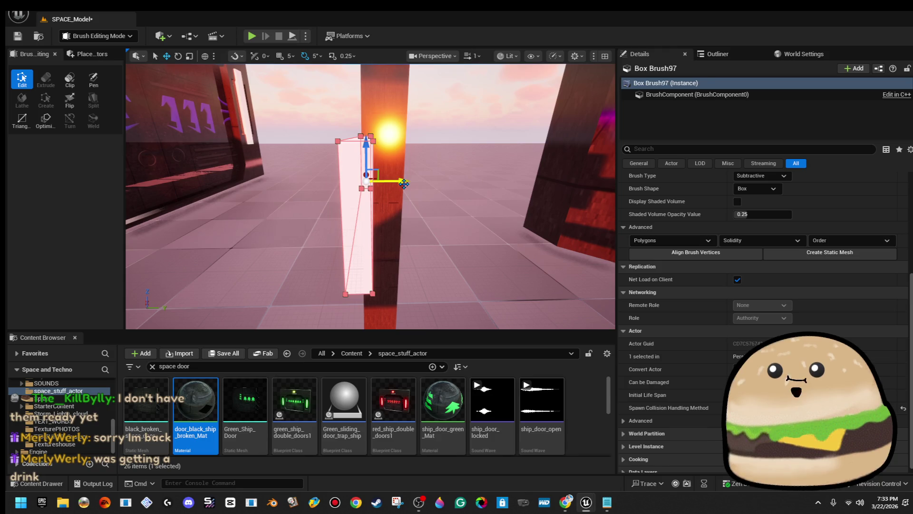
pyautogui.click(520, 117)
pyautogui.moveTo(519, 117)
pyautogui.mouseDown()
pyautogui.moveTo(519, 127)
pyautogui.moveTo(500, 118)
pyautogui.mouseUp()
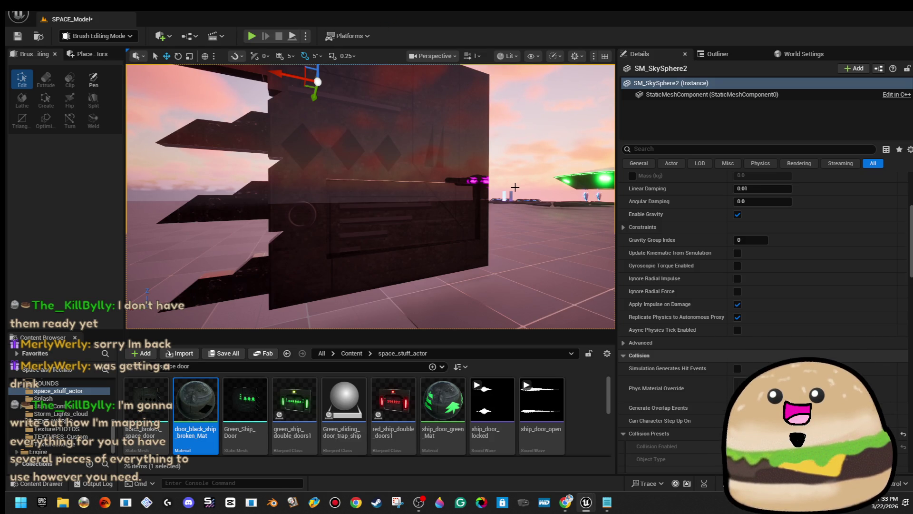
pyautogui.moveTo(371, 195)
pyautogui.mouseDown()
pyautogui.moveTo(352, 167)
pyautogui.moveTo(371, 209)
pyautogui.moveTo(354, 166)
pyautogui.moveTo(347, 190)
pyautogui.moveTo(333, 186)
pyautogui.mouseUp()
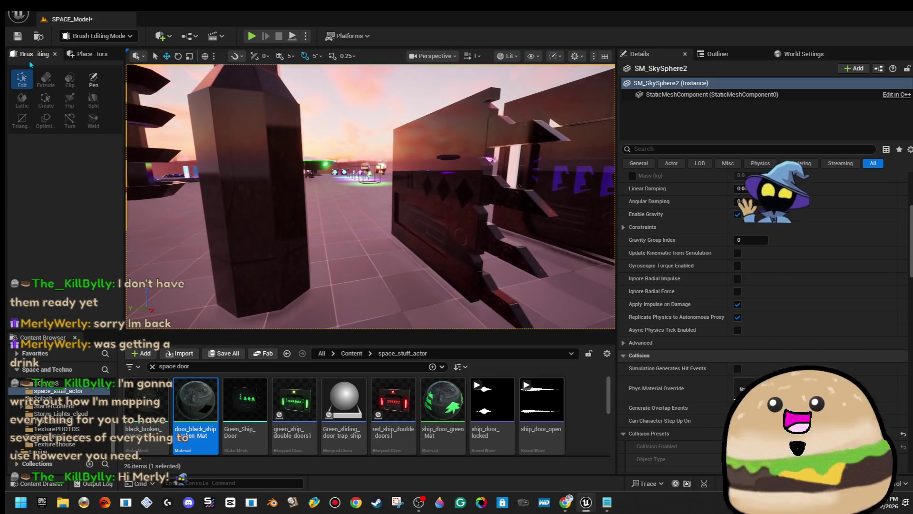
pyautogui.click(17, 36)
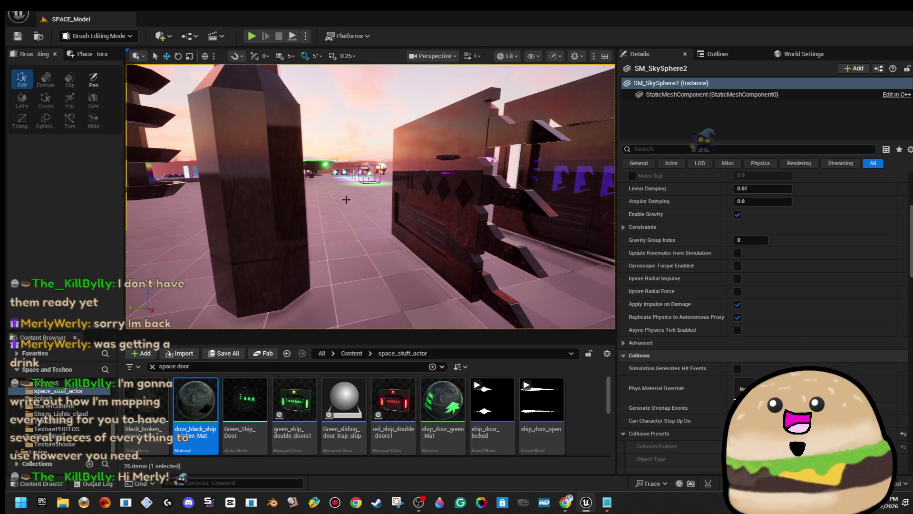
pyautogui.moveTo(356, 222)
pyautogui.mouseDown()
pyautogui.moveTo(323, 225)
pyautogui.moveTo(401, 216)
pyautogui.mouseUp()
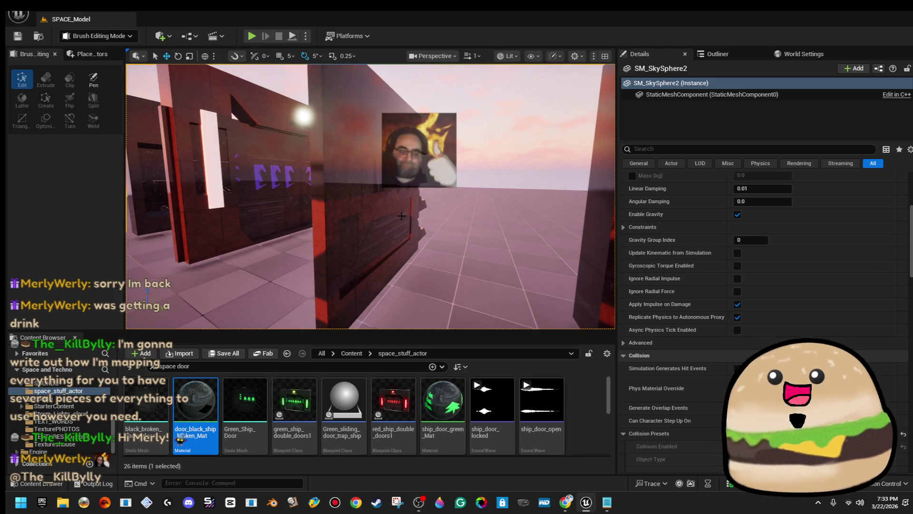
pyautogui.moveTo(401, 216); pyautogui.dragTo(366, 230)
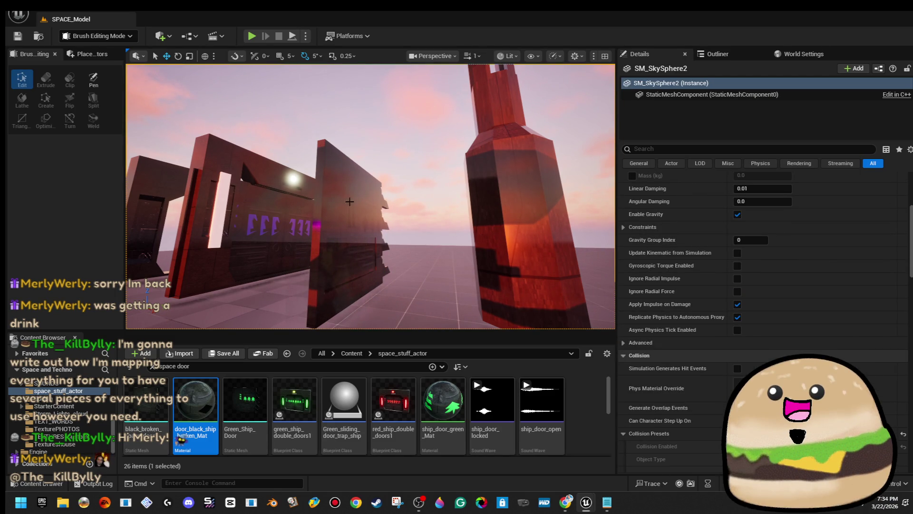
pyautogui.moveTo(316, 223); pyautogui.dragTo(294, 226)
pyautogui.click(351, 218)
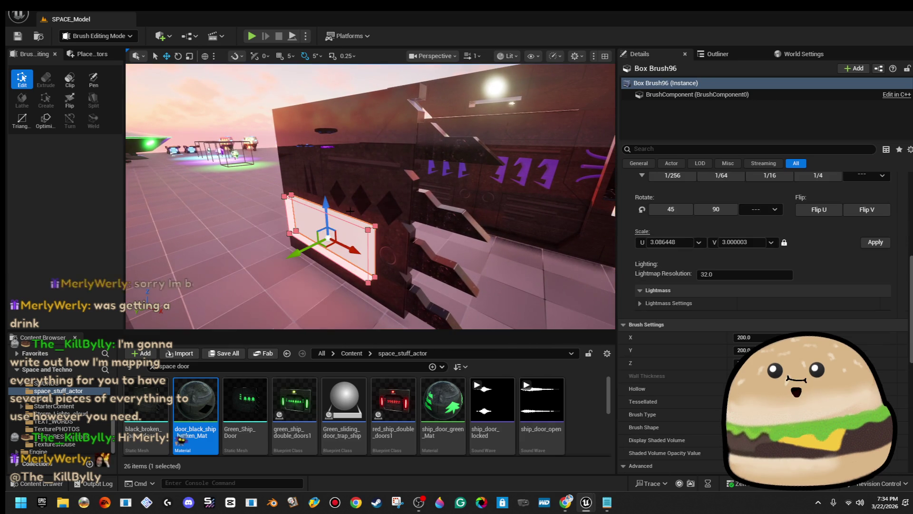
# - Select the thin strip brush Box Brush145 at the door's base and inspect it from around the scene
pyautogui.click(327, 197)
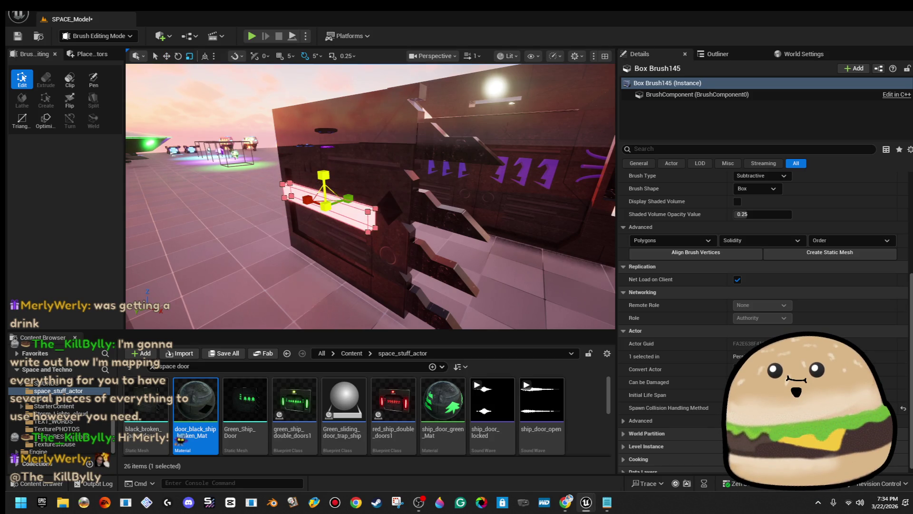
pyautogui.moveTo(336, 175)
pyautogui.mouseDown()
pyautogui.moveTo(242, 175)
pyautogui.moveTo(365, 175)
pyautogui.mouseUp()
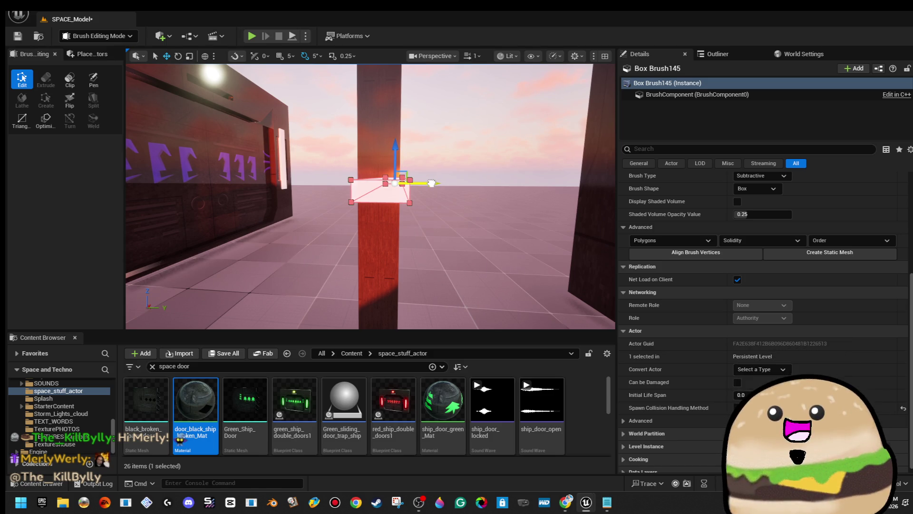
pyautogui.moveTo(432, 179); pyautogui.dragTo(432, 179)
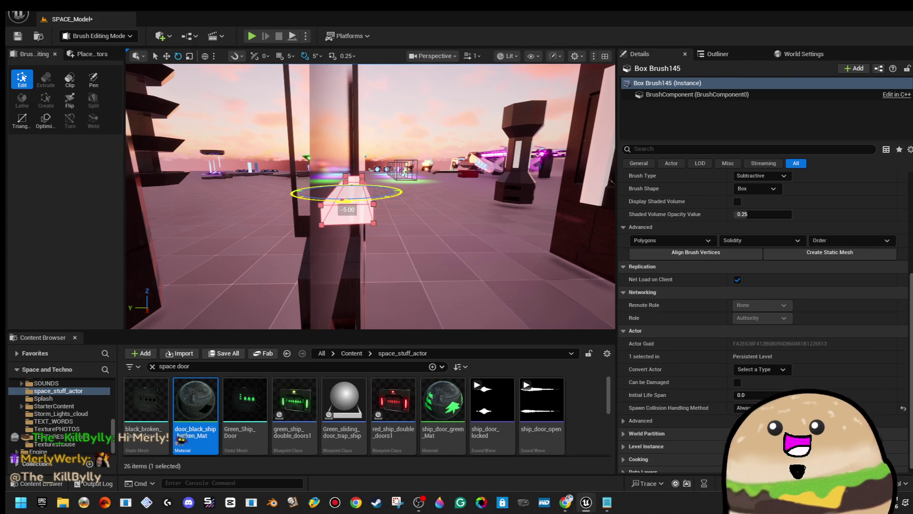
pyautogui.moveTo(434, 99); pyautogui.dragTo(396, 241)
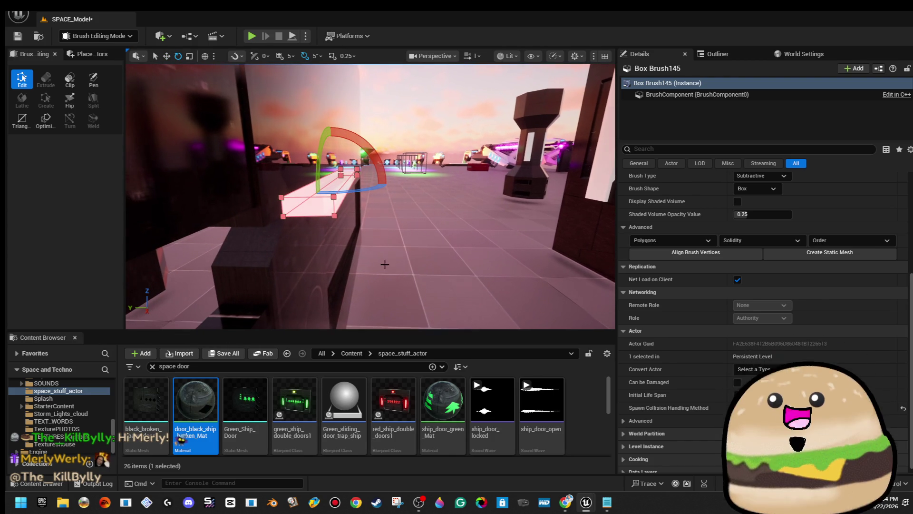
pyautogui.moveTo(414, 206); pyautogui.dragTo(339, 231)
pyautogui.click(414, 206)
pyautogui.click(349, 228)
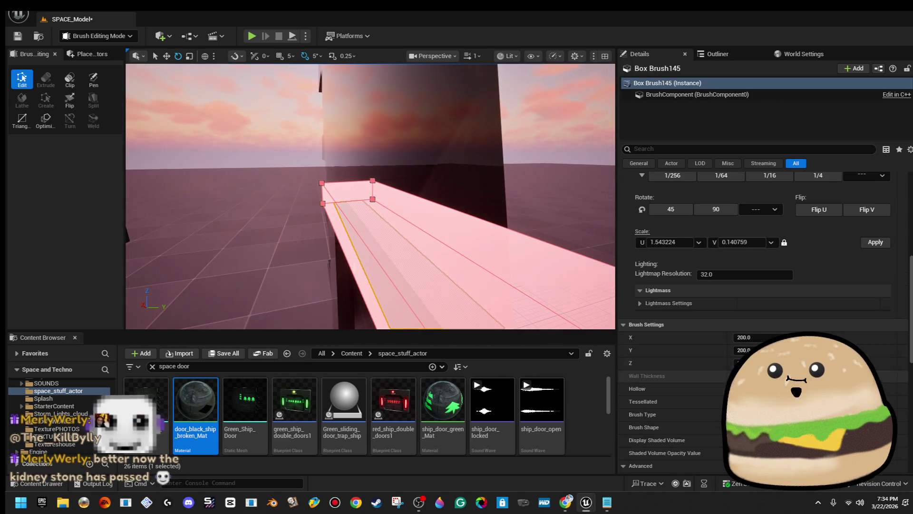
# - Make Box Brush145 additive and rotate it to line up with the floor slot
pyautogui.click(523, 314)
pyautogui.moveTo(427, 214)
pyautogui.mouseDown()
pyautogui.moveTo(358, 225)
pyautogui.moveTo(351, 239)
pyautogui.moveTo(428, 218)
pyautogui.mouseUp()
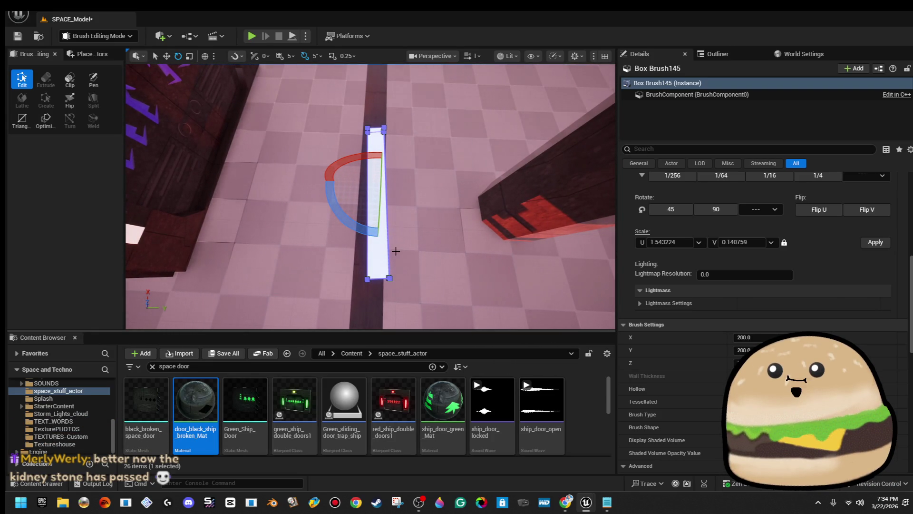
pyautogui.moveTo(357, 228); pyautogui.dragTo(367, 233)
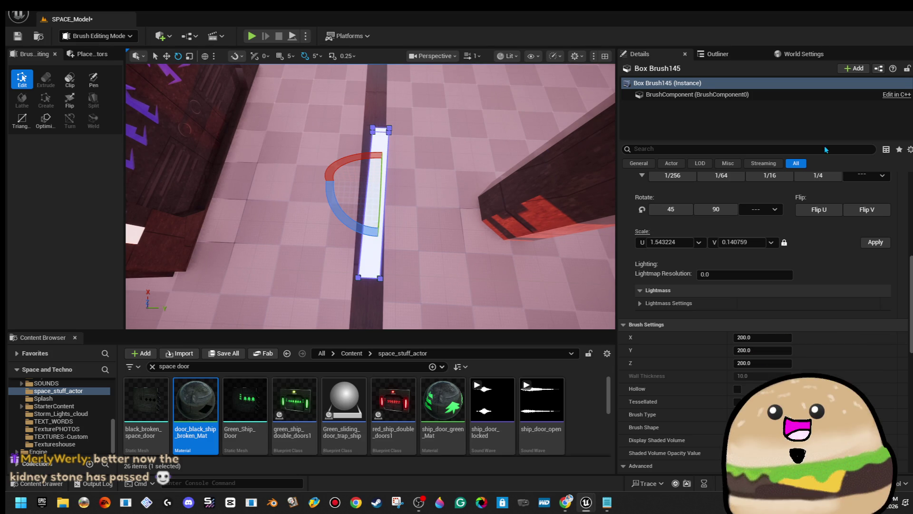
pyautogui.click(649, 164)
pyautogui.write('0')
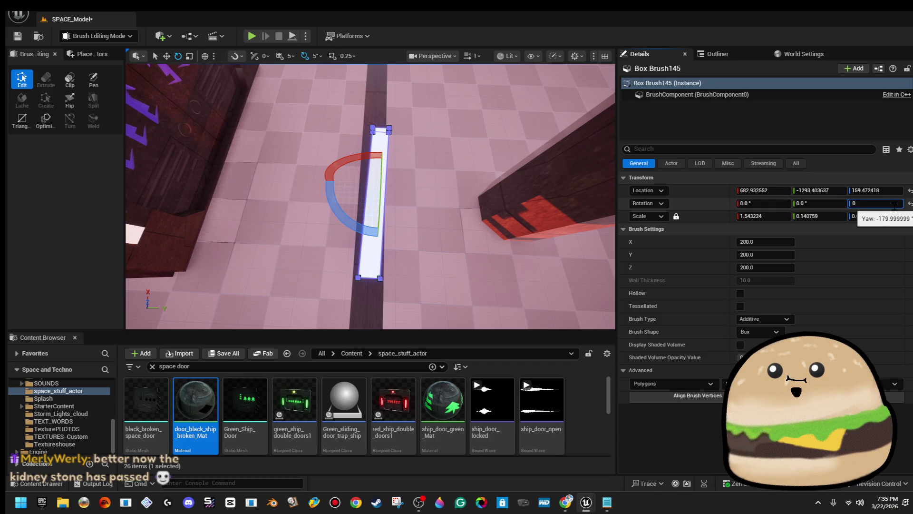
# - Commit a 0° yaw on Box Brush145, then set Box Brush95's Rotation Z to 0
pyautogui.press('Return')
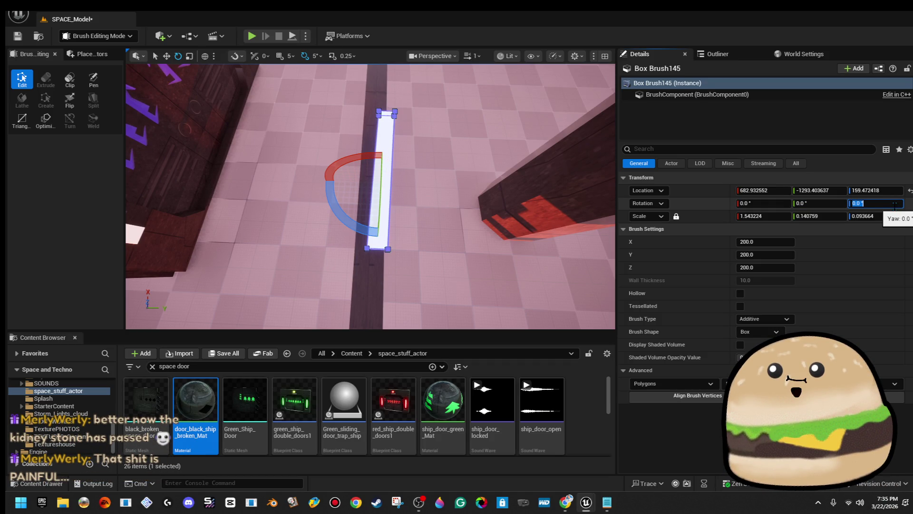
pyautogui.click(372, 175)
pyautogui.moveTo(371, 174)
pyautogui.mouseDown()
pyautogui.moveTo(423, 179)
pyautogui.moveTo(372, 175)
pyautogui.mouseUp()
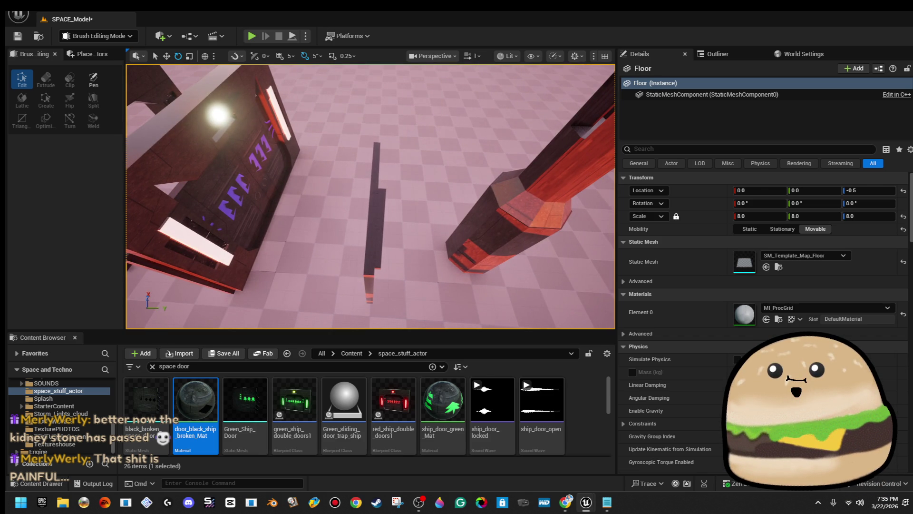
pyautogui.click(375, 200)
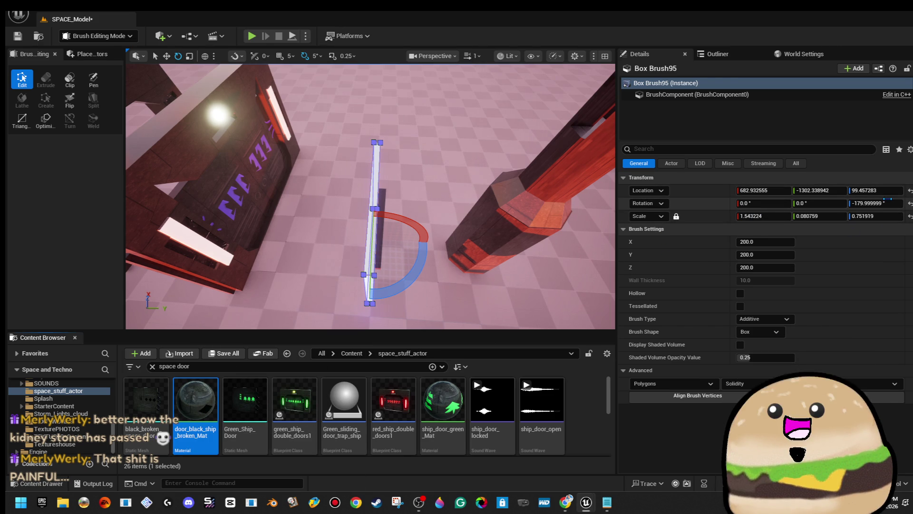
pyautogui.click(874, 203)
pyautogui.write('0')
pyautogui.press('Return')
# - Reselect the sill strip Box Brush145 and bring the view around to face it
pyautogui.click(526, 153)
pyautogui.moveTo(423, 184); pyautogui.dragTo(423, 183)
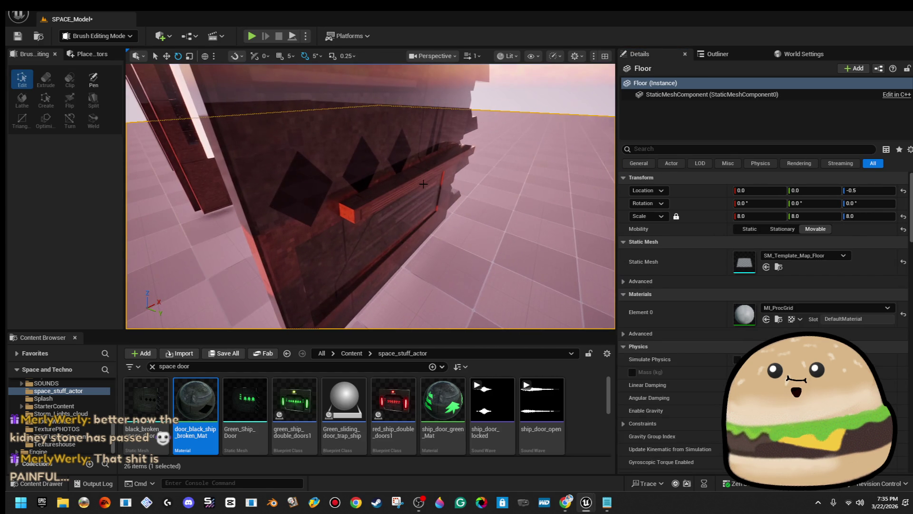
pyautogui.click(388, 199)
pyautogui.moveTo(356, 205); pyautogui.dragTo(356, 205)
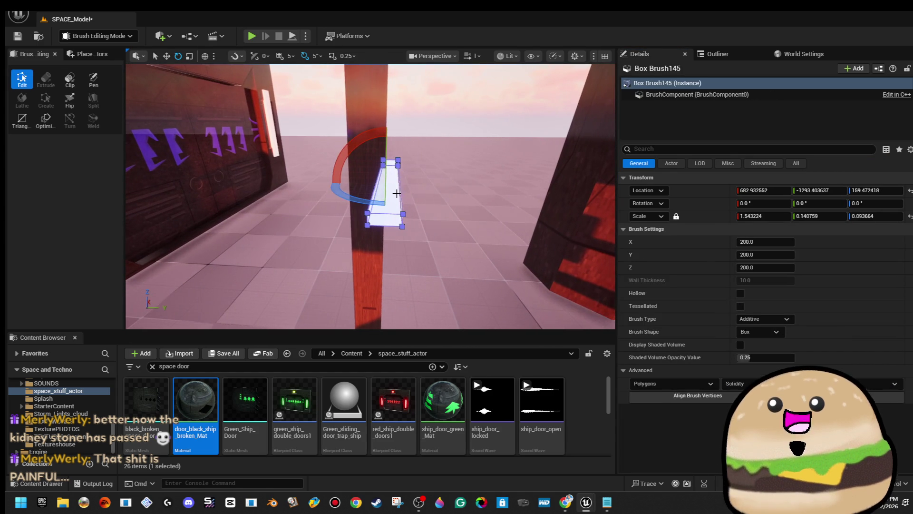
# - Slide Box Brush145 along Y onto the door front and rotate it to about -1.4°
pyautogui.moveTo(419, 187); pyautogui.dragTo(407, 192)
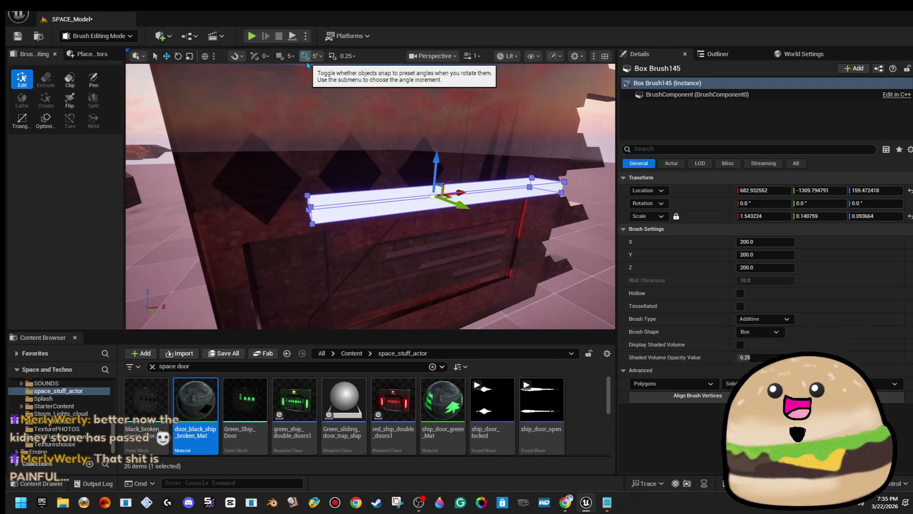
pyautogui.moveTo(319, 88); pyautogui.dragTo(319, 88)
pyautogui.moveTo(400, 246); pyautogui.dragTo(401, 246)
pyautogui.press('e')
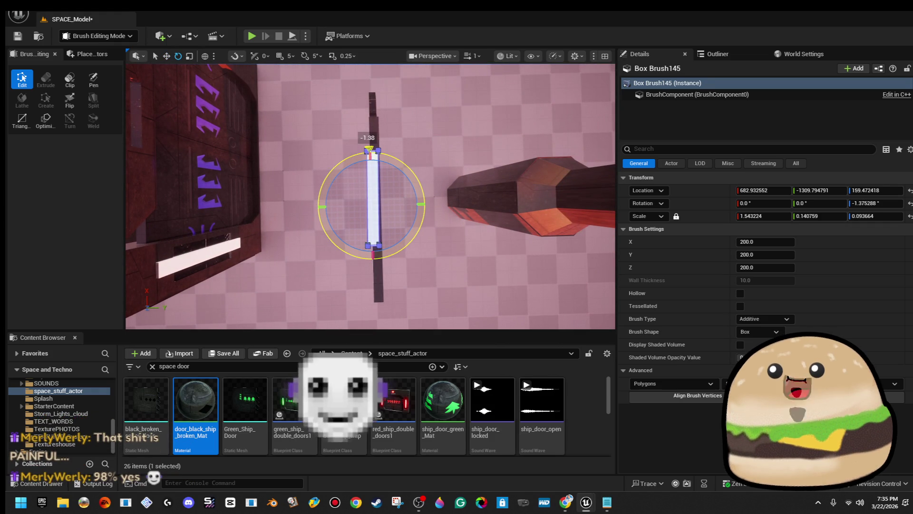
pyautogui.moveTo(339, 165)
pyautogui.mouseDown()
pyautogui.moveTo(374, 200)
pyautogui.moveTo(389, 245)
pyautogui.moveTo(371, 203)
pyautogui.mouseUp()
pyautogui.scroll(5, 360, 181)
pyautogui.press('w')
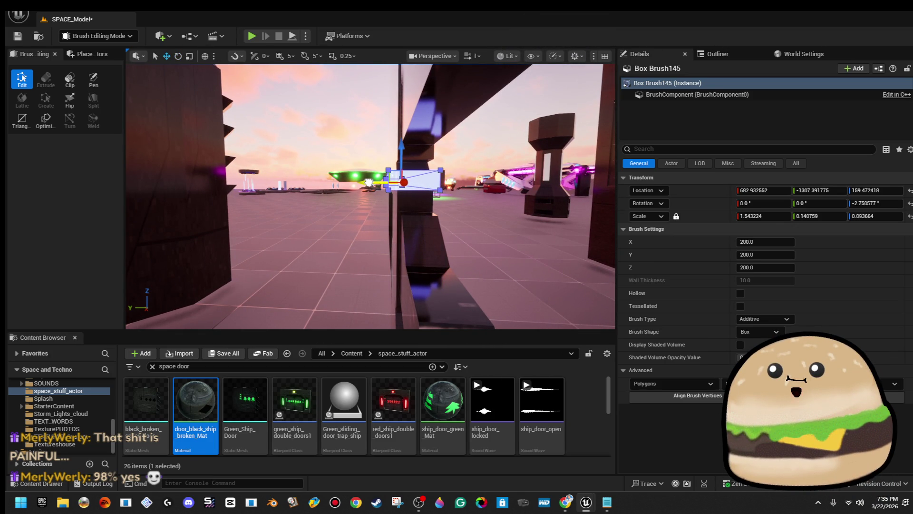
# - Slide the strip along X to X 647.75 near the wall and rotate it to about -2.75°
pyautogui.moveTo(371, 203); pyautogui.dragTo(314, 199)
pyautogui.moveTo(456, 203); pyautogui.dragTo(455, 203)
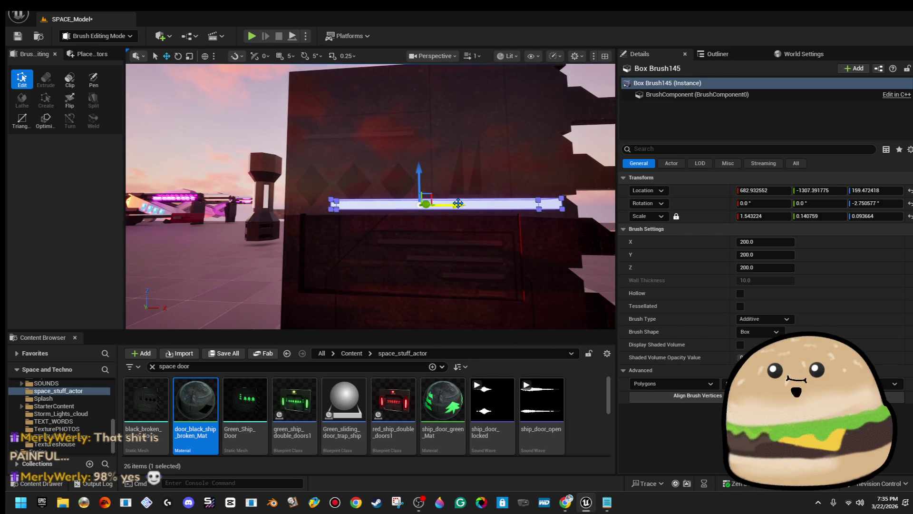
pyautogui.moveTo(423, 204); pyautogui.dragTo(333, 202)
pyautogui.moveTo(430, 230); pyautogui.dragTo(429, 229)
pyautogui.press('r')
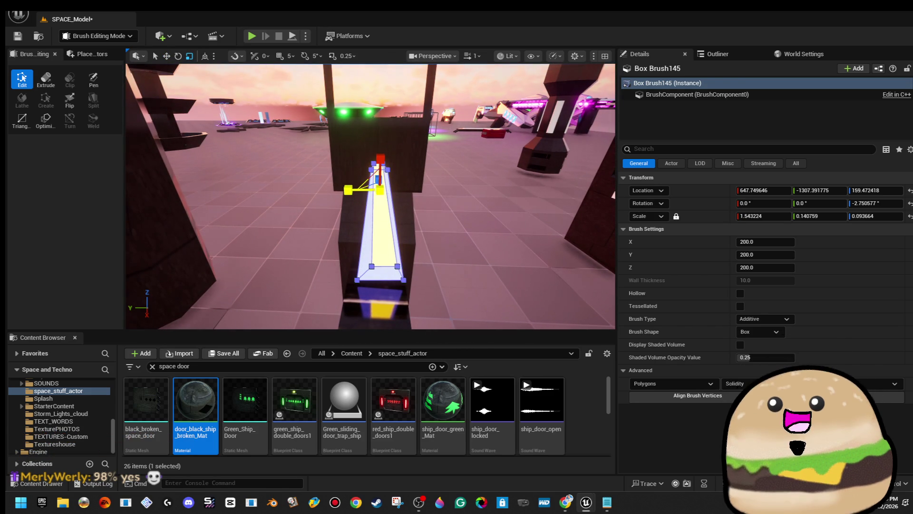
pyautogui.moveTo(447, 180); pyautogui.dragTo(317, 216)
pyautogui.press('w')
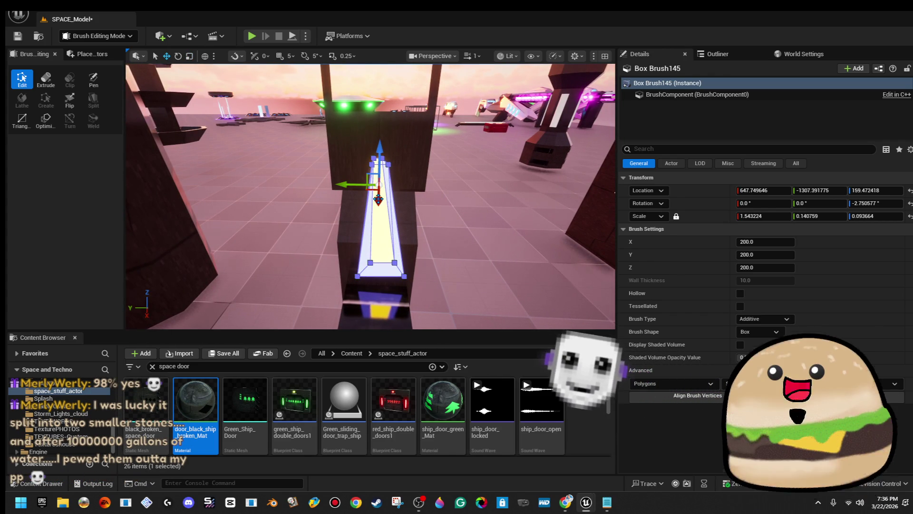
pyautogui.press('e')
pyautogui.moveTo(397, 208); pyautogui.dragTo(406, 211)
pyautogui.click(452, 153)
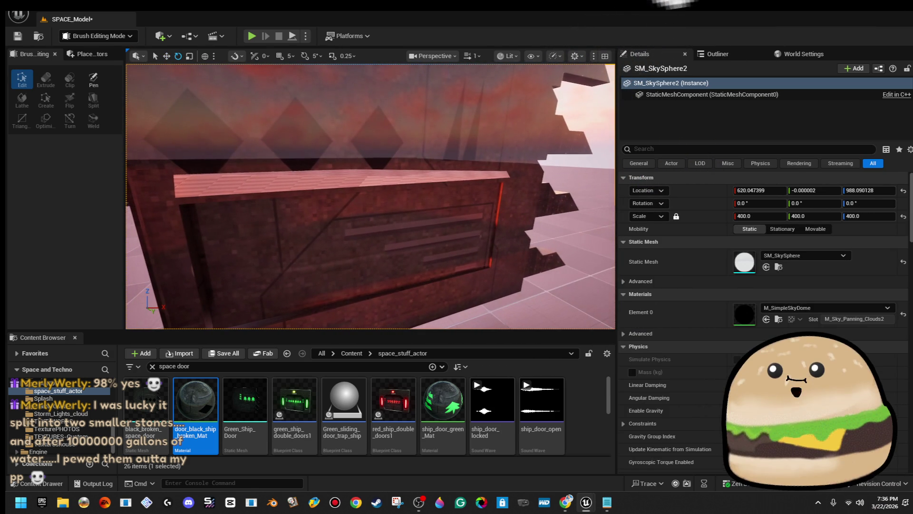
# - Lower the sill strip Box Brush145 to Z 149.11 and widen its Y scale to 0.20064
pyautogui.hotkey('ctrl', 'z')
pyautogui.press('f')
pyautogui.press('w')
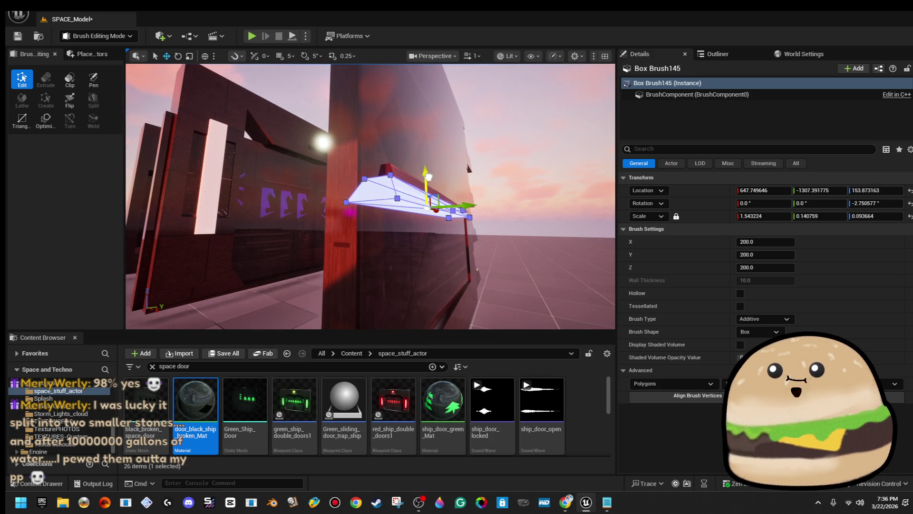
pyautogui.hotkey('ctrl', 'y')
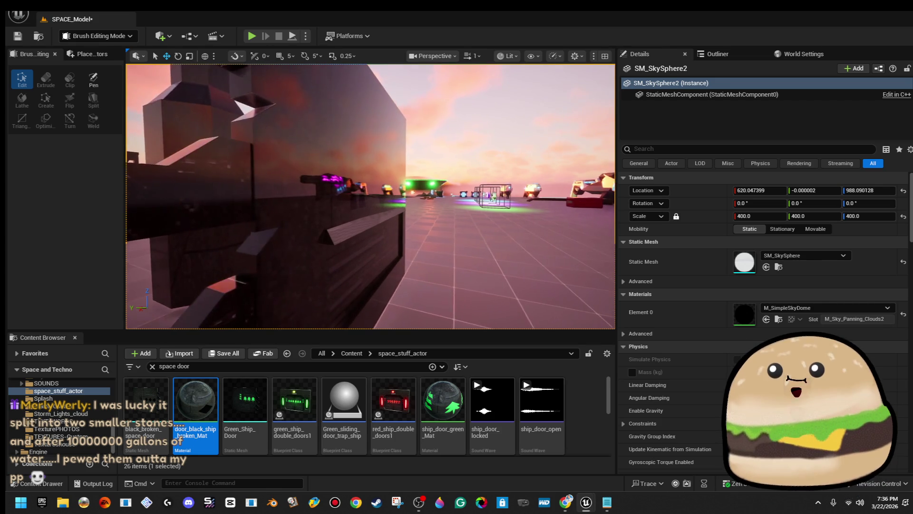
pyautogui.click(325, 248)
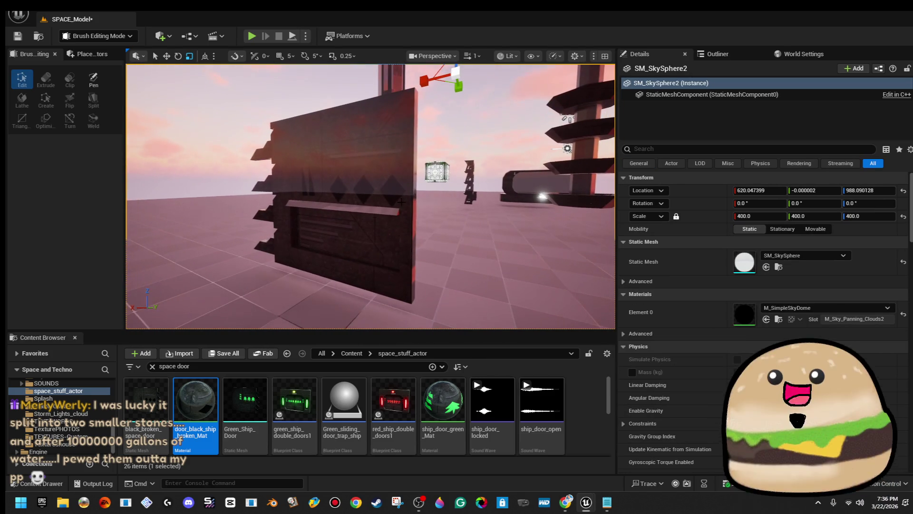
pyautogui.click(370, 210)
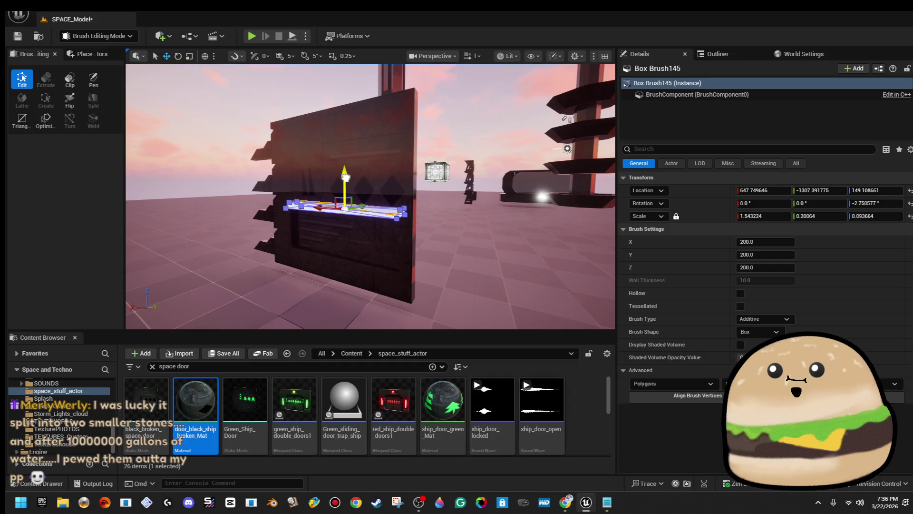
# - Alt-drag the sill strip upward to make Box Brush146, then duplicate that copy higher again
pyautogui.click(465, 126)
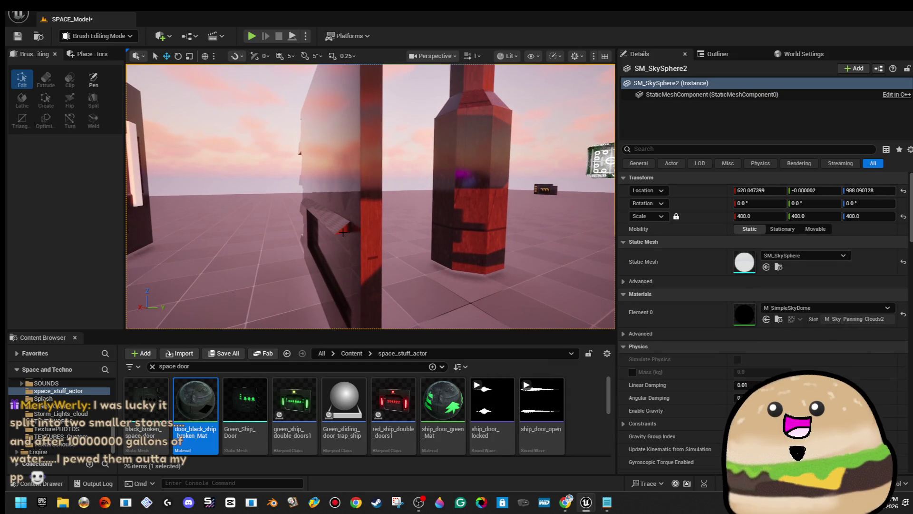
pyautogui.click(341, 228)
pyautogui.press('f')
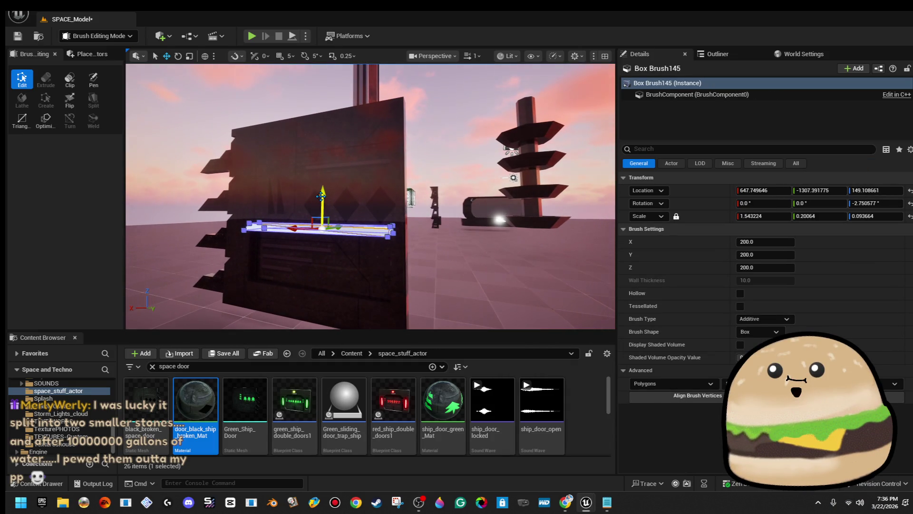
pyautogui.moveTo(323, 194); pyautogui.dragTo(339, 132)
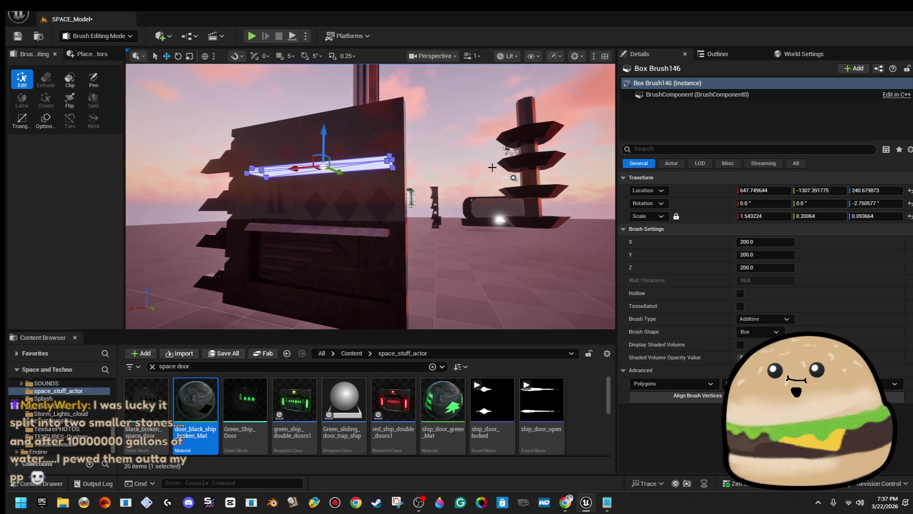
pyautogui.click(463, 178)
pyautogui.moveTo(464, 178); pyautogui.dragTo(394, 186)
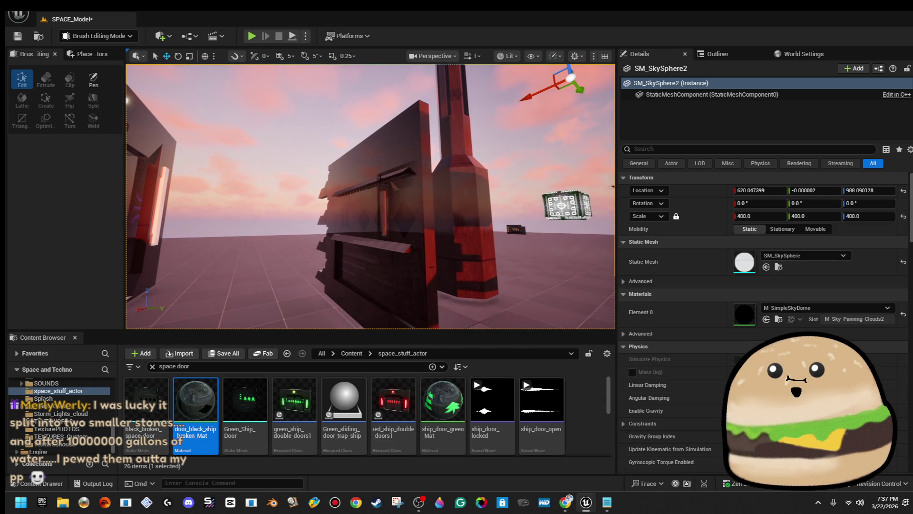
pyautogui.click(381, 179)
pyautogui.moveTo(369, 153); pyautogui.dragTo(370, 135)
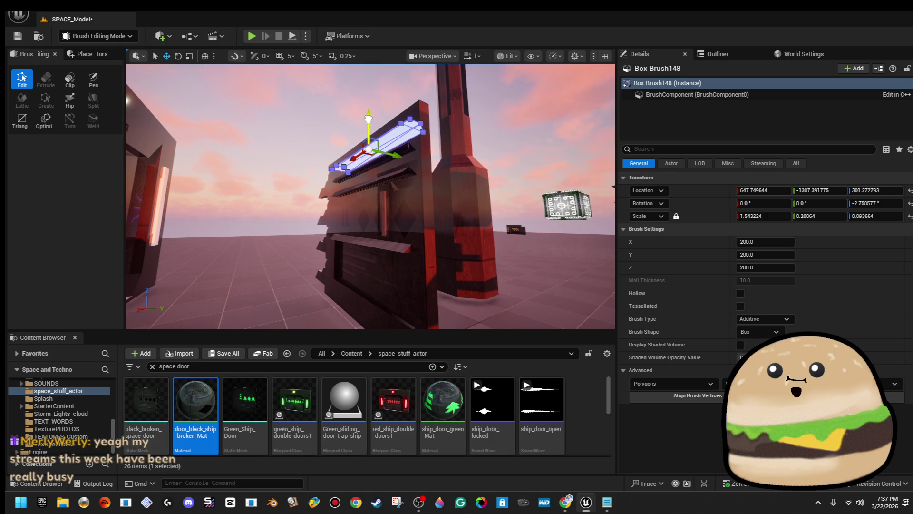
# - Fly in close to the door, select a slat, and Alt-drag a lowered copy
pyautogui.click(318, 114)
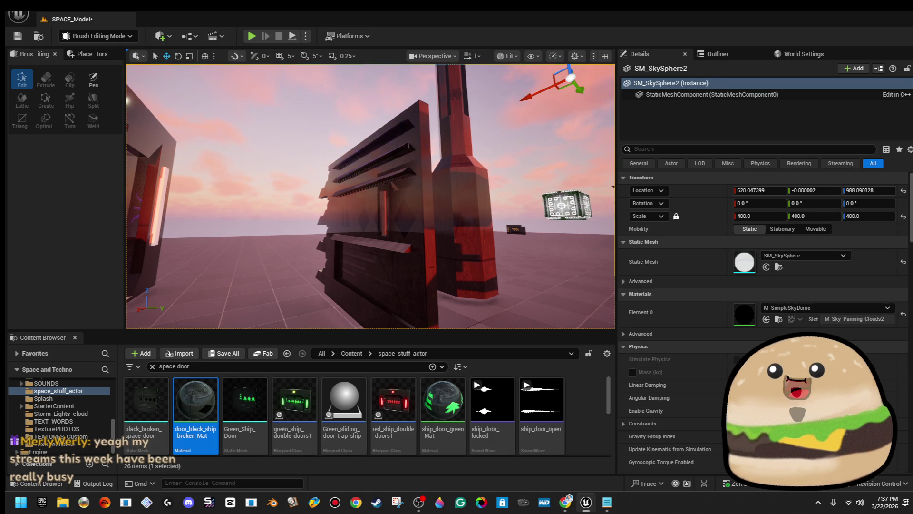
pyautogui.press('a')
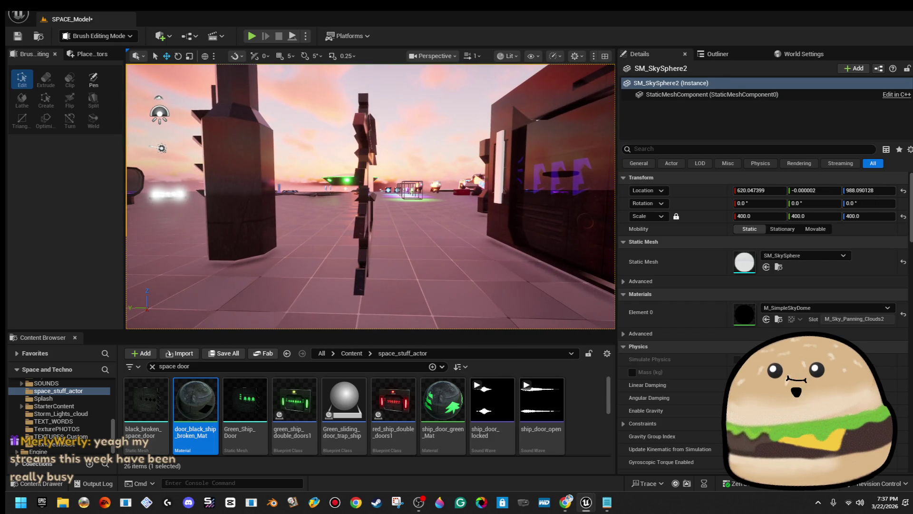
pyautogui.press('w')
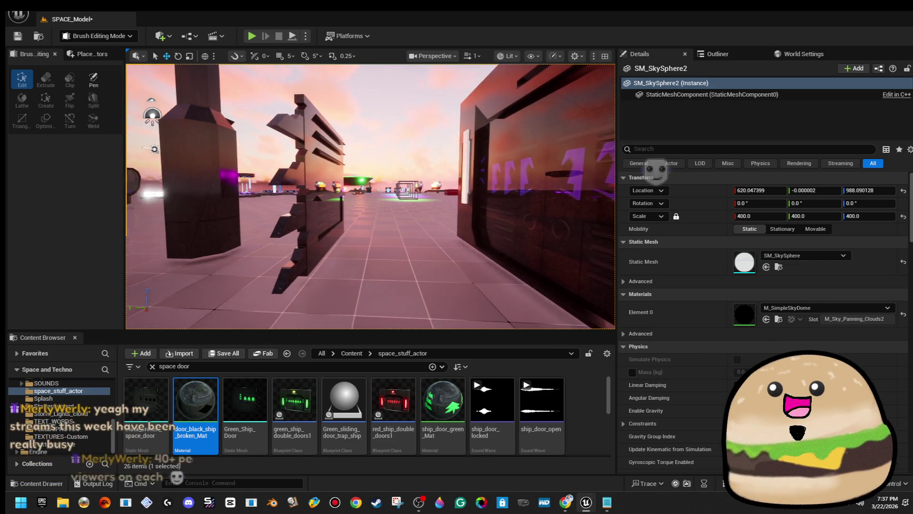
pyautogui.press('w')
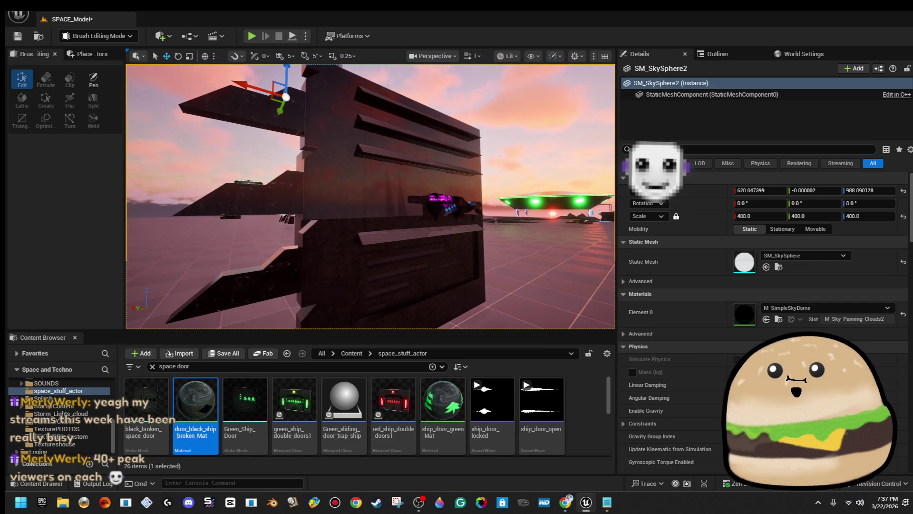
pyautogui.press('w')
pyautogui.press('s')
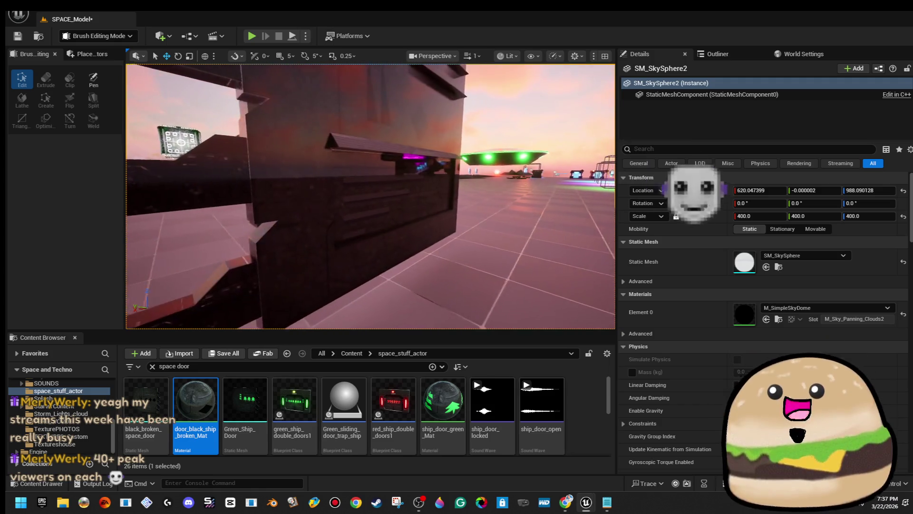
pyautogui.press('s')
pyautogui.click(368, 157)
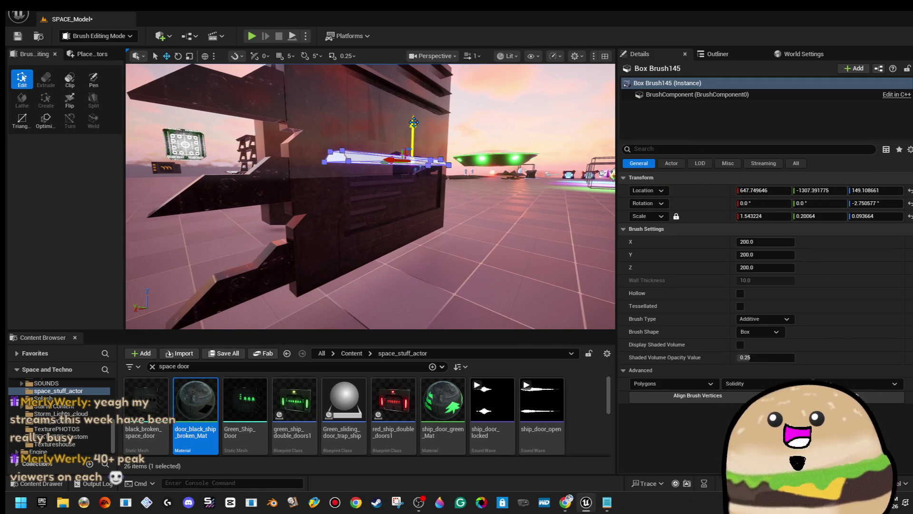
pyautogui.moveTo(413, 123); pyautogui.dragTo(405, 155)
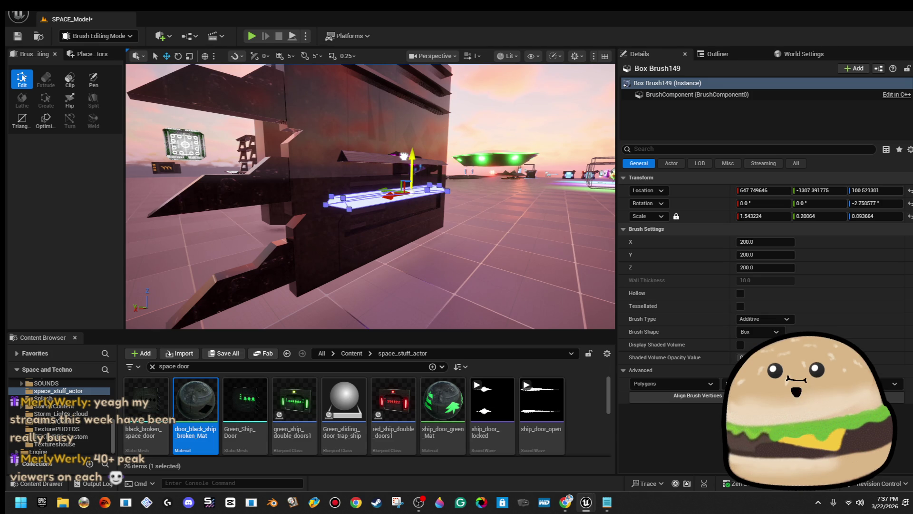
# - Flip the new slat Box Brush149 180° and move it to X 685.42, Z 63.29
pyautogui.press('e')
pyautogui.moveTo(439, 155)
pyautogui.mouseDown()
pyautogui.moveTo(451, 200)
pyautogui.moveTo(428, 243)
pyautogui.moveTo(441, 159)
pyautogui.mouseUp()
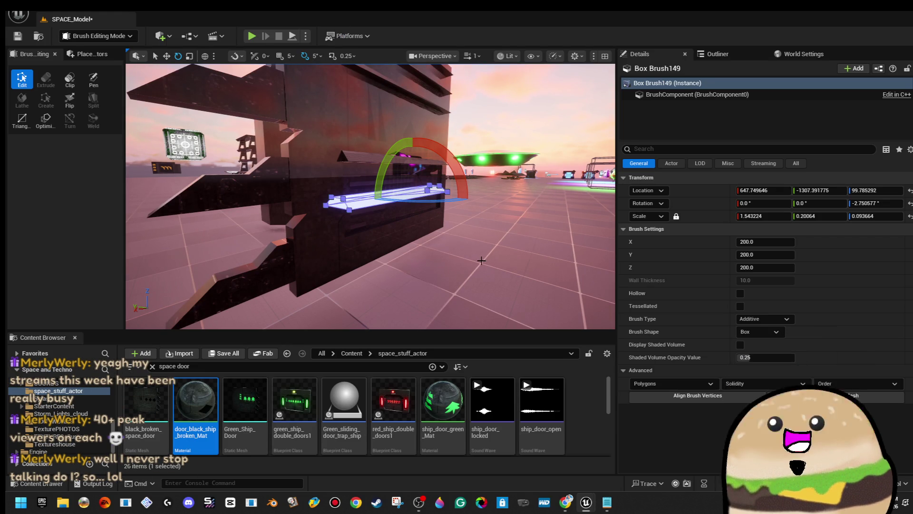
pyautogui.moveTo(466, 254); pyautogui.dragTo(469, 253)
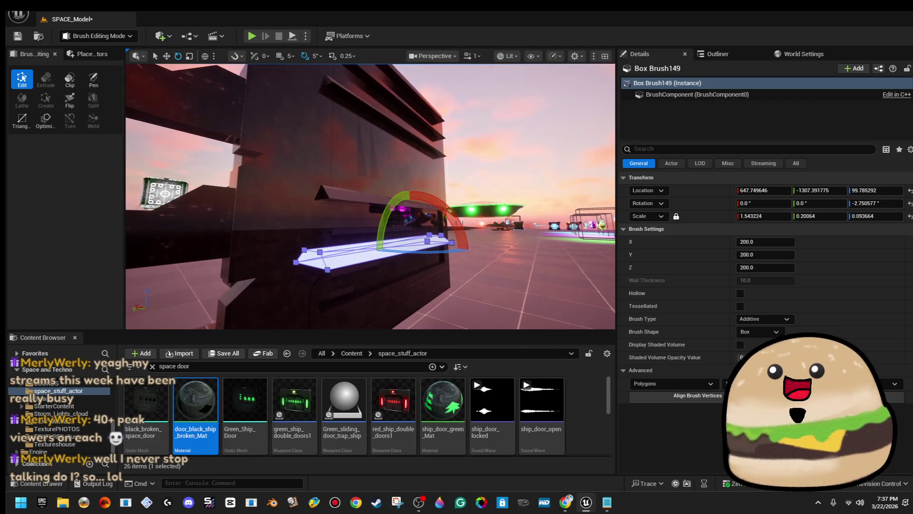
pyautogui.press('w')
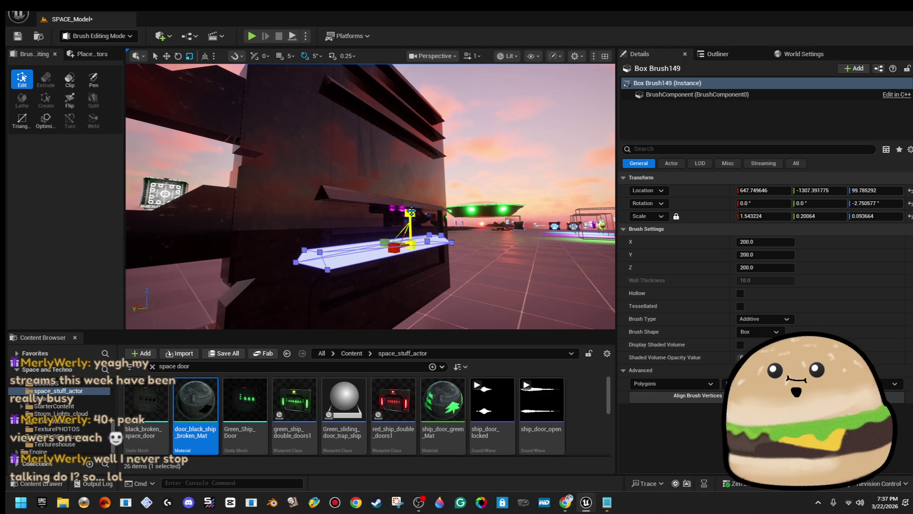
pyautogui.moveTo(874, 216)
pyautogui.mouseDown()
pyautogui.moveTo(904, 216)
pyautogui.moveTo(873, 216)
pyautogui.mouseUp()
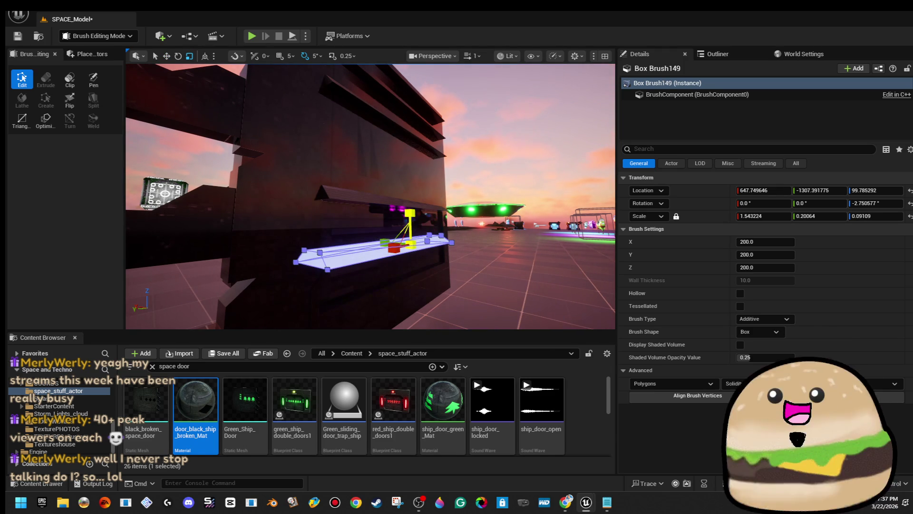
pyautogui.press('e')
pyautogui.moveTo(398, 196); pyautogui.dragTo(440, 242)
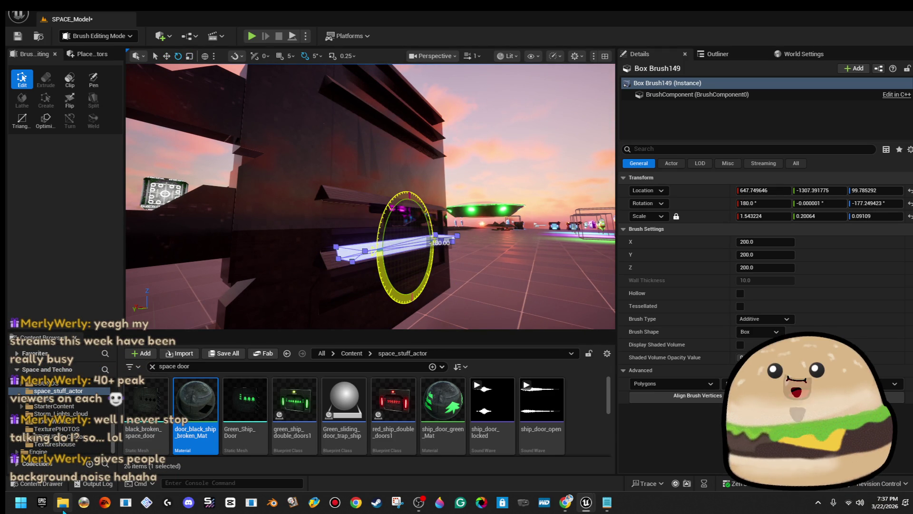
pyautogui.moveTo(386, 208); pyautogui.dragTo(386, 207)
pyautogui.press('w')
pyautogui.moveTo(411, 262); pyautogui.dragTo(375, 267)
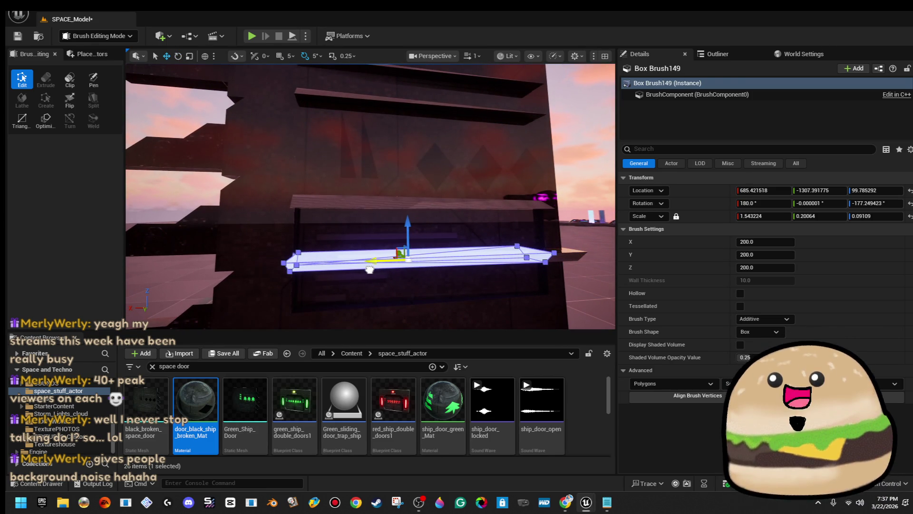
pyautogui.moveTo(409, 226)
pyautogui.mouseDown()
pyautogui.moveTo(402, 269)
pyautogui.moveTo(470, 163)
pyautogui.moveTo(442, 114)
pyautogui.mouseUp()
pyautogui.click(470, 164)
pyautogui.moveTo(303, 221); pyautogui.dragTo(303, 220)
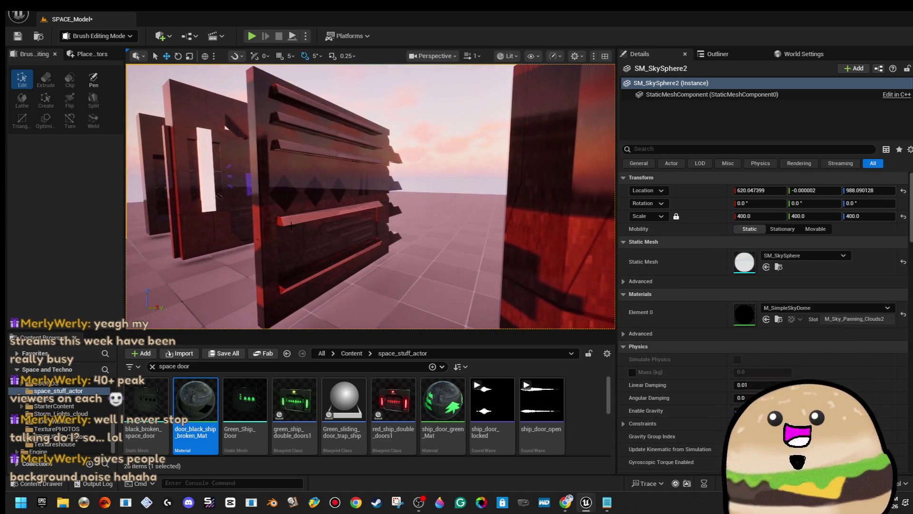
pyautogui.click(308, 274)
pyautogui.keyDown('ctrl'); pyautogui.click(330, 214); pyautogui.keyUp('ctrl')
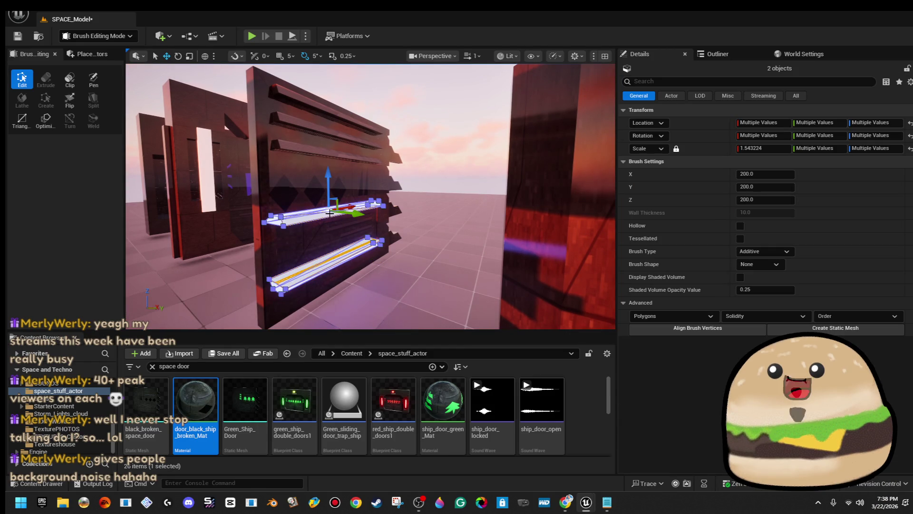
pyautogui.keyDown('ctrl'); pyautogui.click(310, 152); pyautogui.keyUp('ctrl')
pyautogui.keyDown('ctrl'); pyautogui.click(301, 121); pyautogui.keyUp('ctrl')
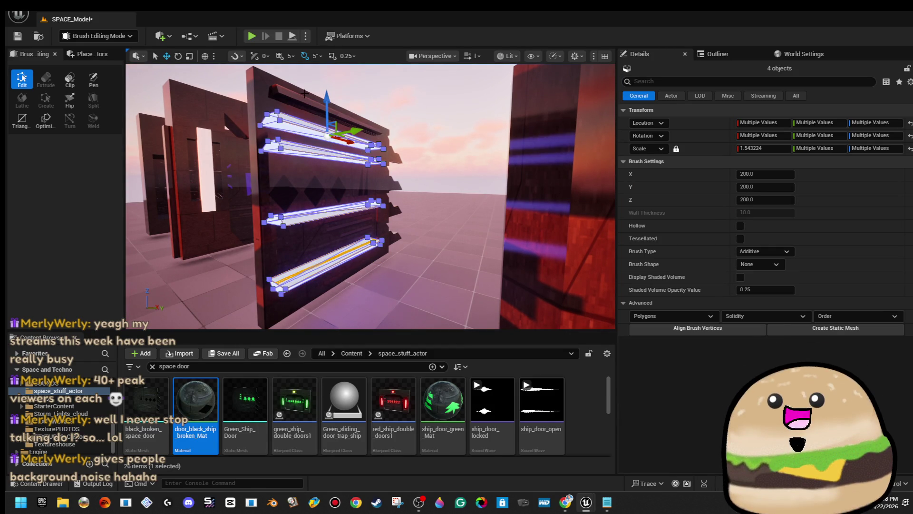
pyautogui.keyDown('ctrl'); pyautogui.click(297, 94); pyautogui.keyUp('ctrl')
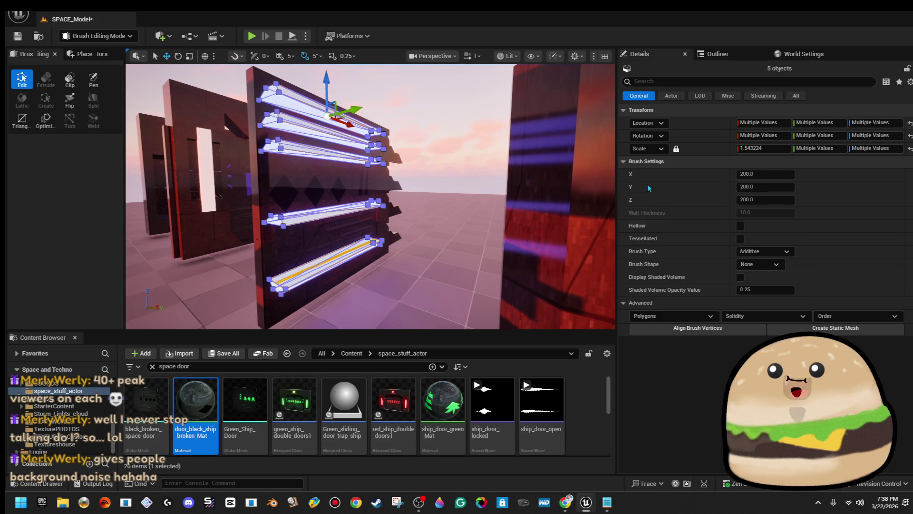
pyautogui.click(370, 126)
pyautogui.click(354, 125)
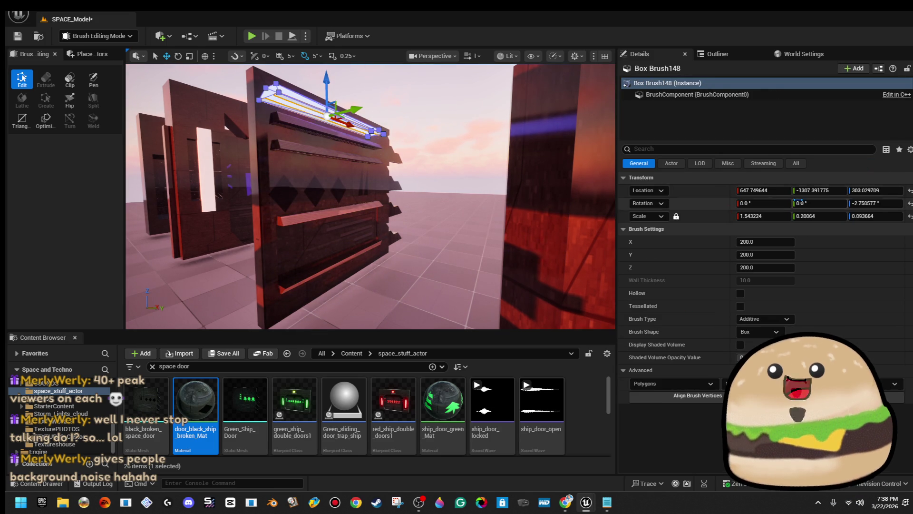
pyautogui.click(795, 163)
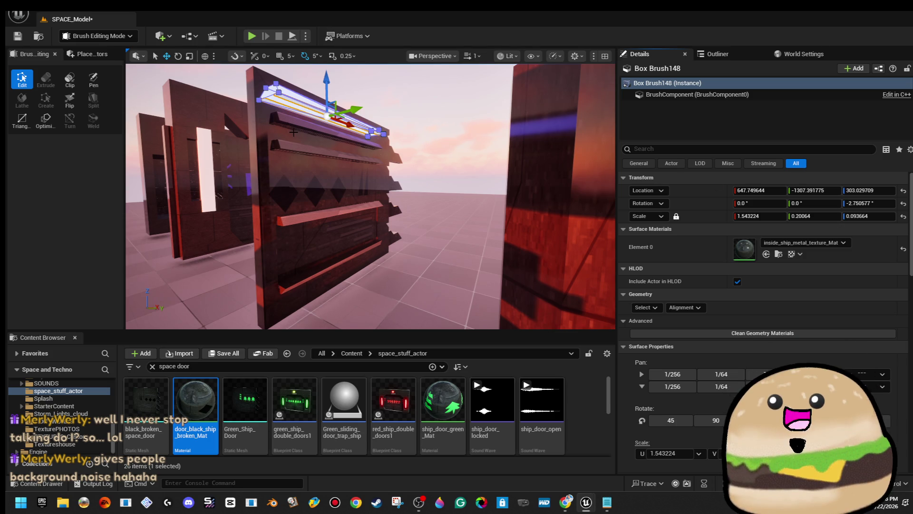
pyautogui.keyDown('ctrl'); pyautogui.click(280, 123); pyautogui.keyUp('ctrl')
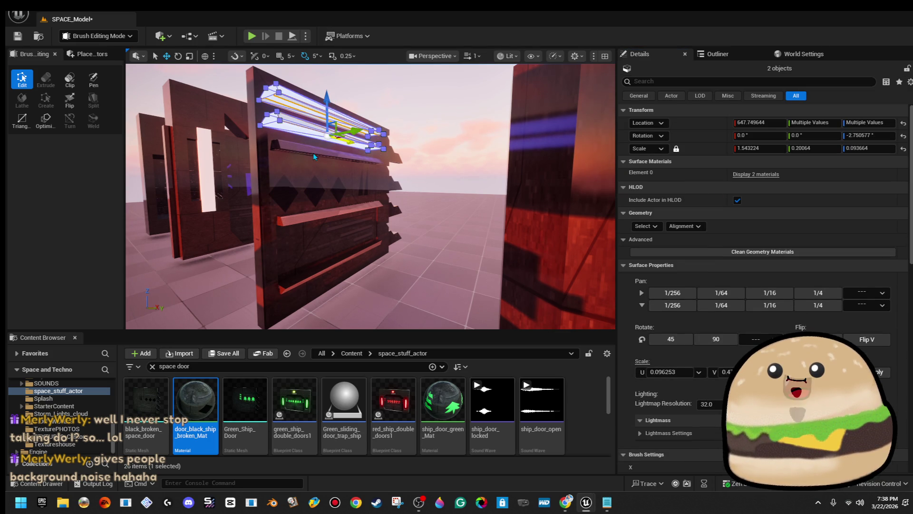
pyautogui.keyDown('ctrl'); pyautogui.click(313, 156); pyautogui.keyUp('ctrl')
pyautogui.keyDown('ctrl'); pyautogui.click(312, 222); pyautogui.keyUp('ctrl')
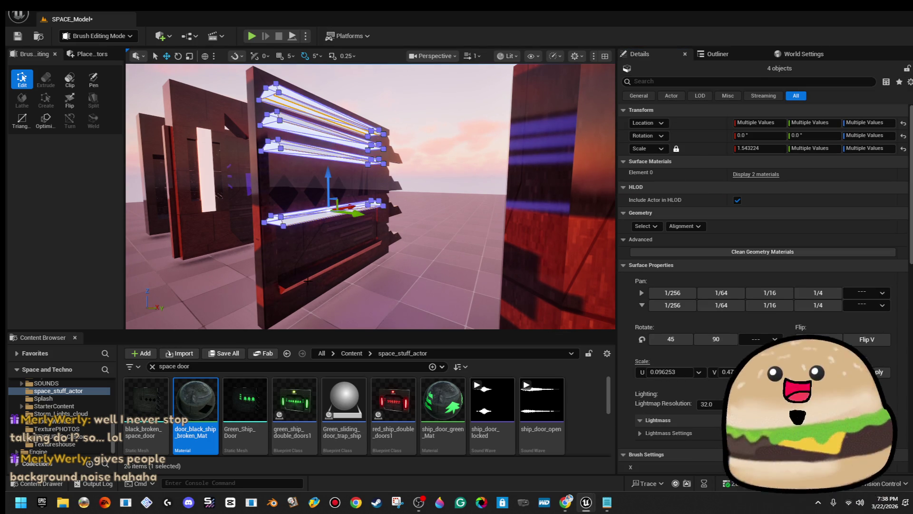
pyautogui.keyDown('ctrl'); pyautogui.click(282, 289); pyautogui.keyUp('ctrl')
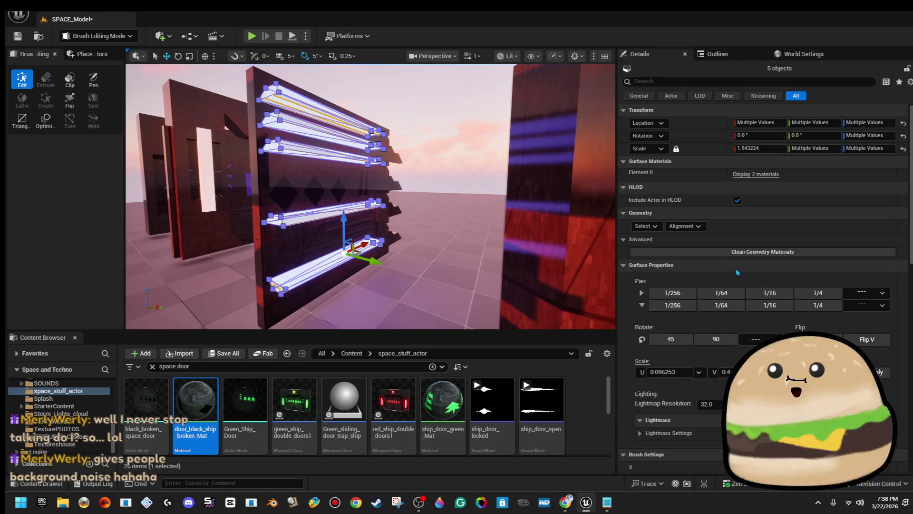
pyautogui.click(645, 226)
pyautogui.click(674, 265)
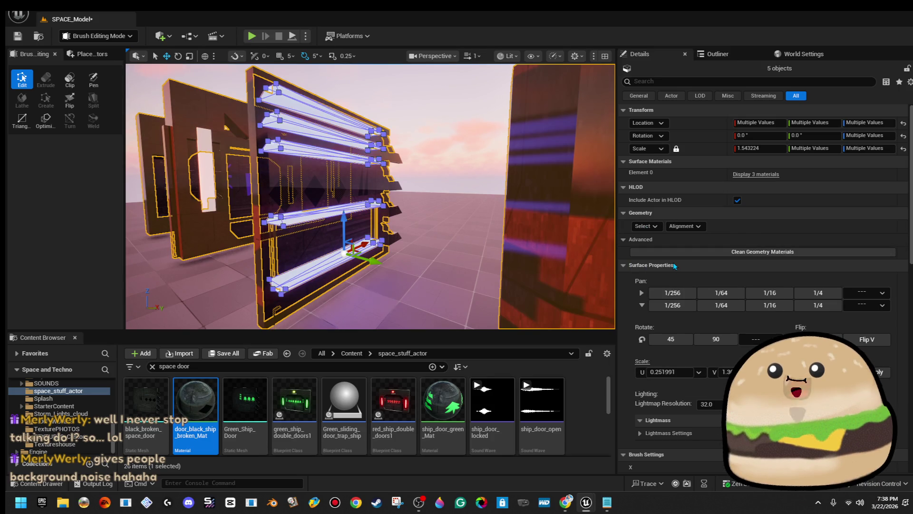
pyautogui.moveTo(462, 173); pyautogui.dragTo(457, 176)
pyautogui.scroll(-1, 842, 226)
pyautogui.moveTo(413, 196); pyautogui.dragTo(412, 197)
pyautogui.moveTo(339, 237); pyautogui.dragTo(339, 237)
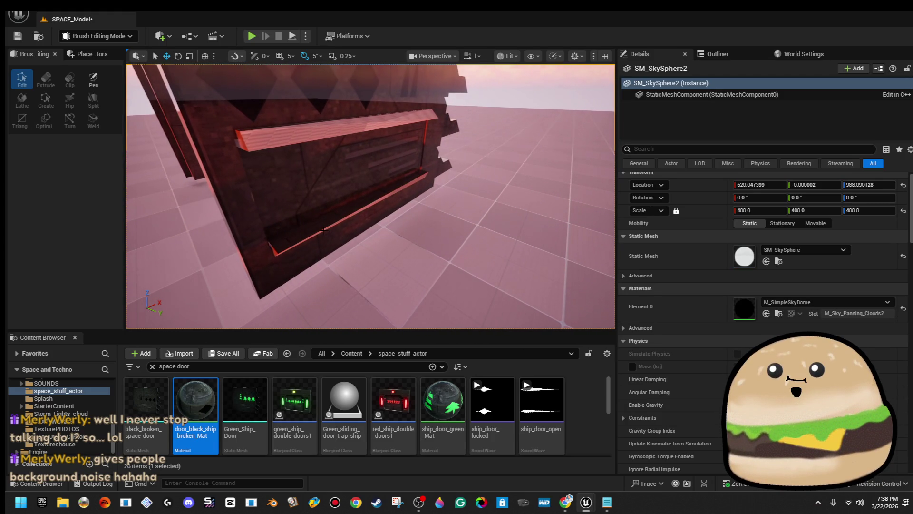
# - Select all five slat brushes on the door front
pyautogui.click(324, 230)
pyautogui.keyDown('ctrl'); pyautogui.click(319, 129); pyautogui.keyUp('ctrl')
pyautogui.moveTo(318, 130); pyautogui.dragTo(318, 129)
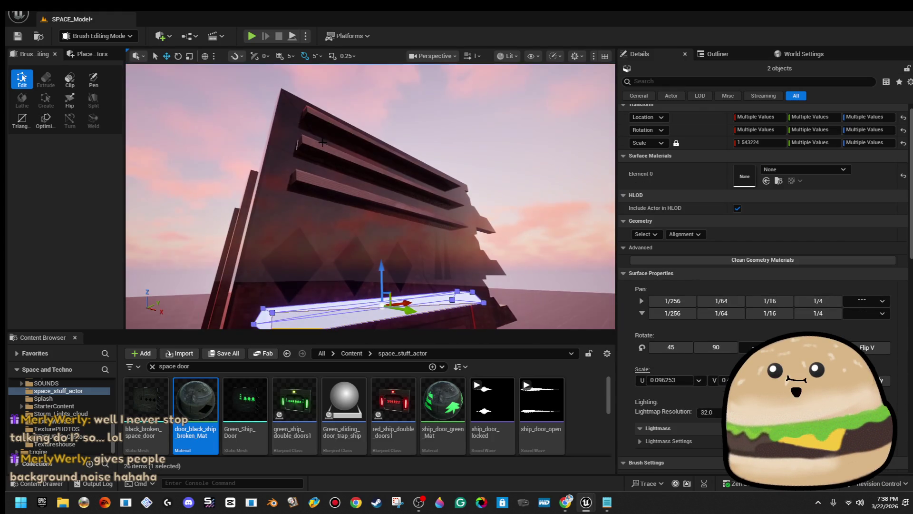
pyautogui.keyDown('ctrl'); pyautogui.click(318, 168); pyautogui.keyUp('ctrl')
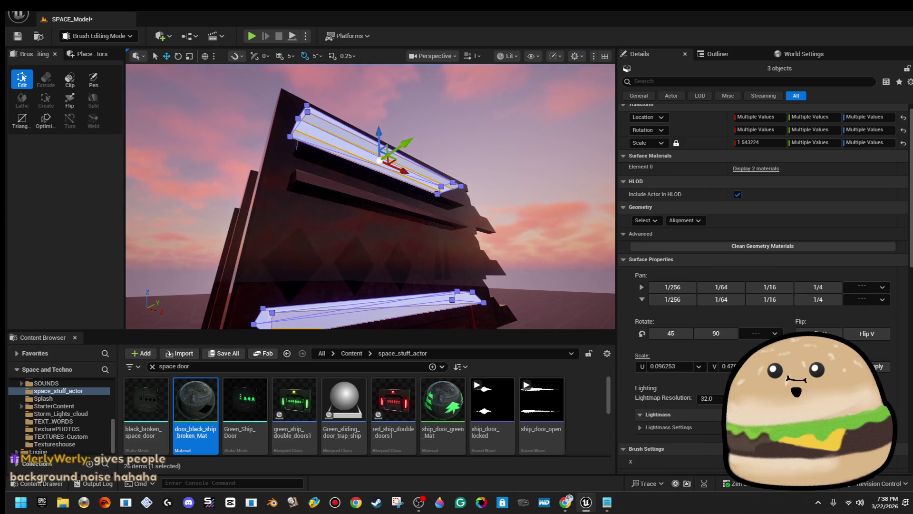
pyautogui.keyDown('ctrl'); pyautogui.click(323, 173); pyautogui.keyUp('ctrl')
pyautogui.keyDown('ctrl'); pyautogui.click(376, 199); pyautogui.keyUp('ctrl')
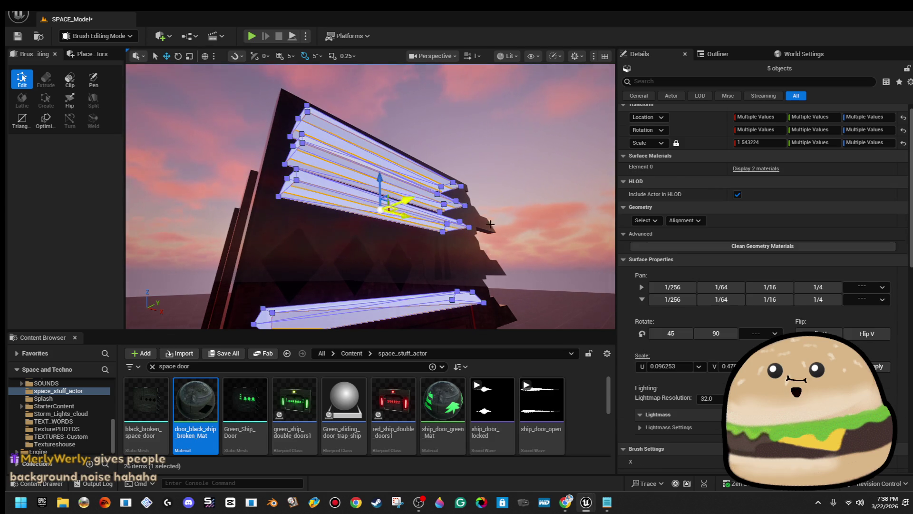
pyautogui.click(645, 220)
pyautogui.click(669, 250)
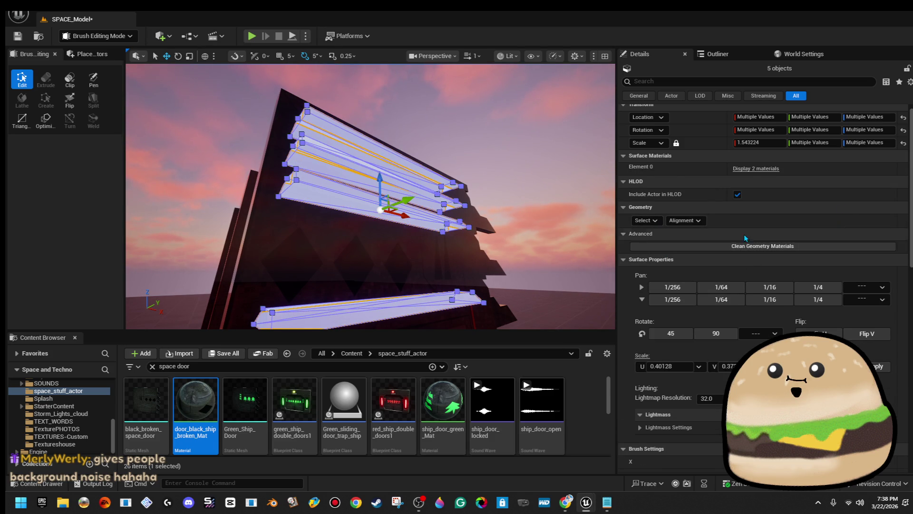
# - Apply space_crate_2_lines_metal_ship_Mat to the slats' Element 0 and realign their textures
pyautogui.click(750, 169)
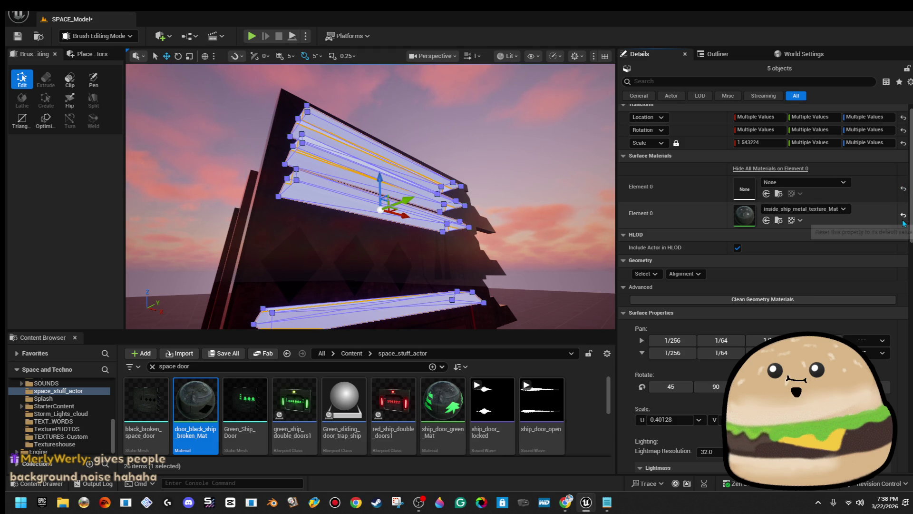
pyautogui.click(814, 171)
pyautogui.write('crate')
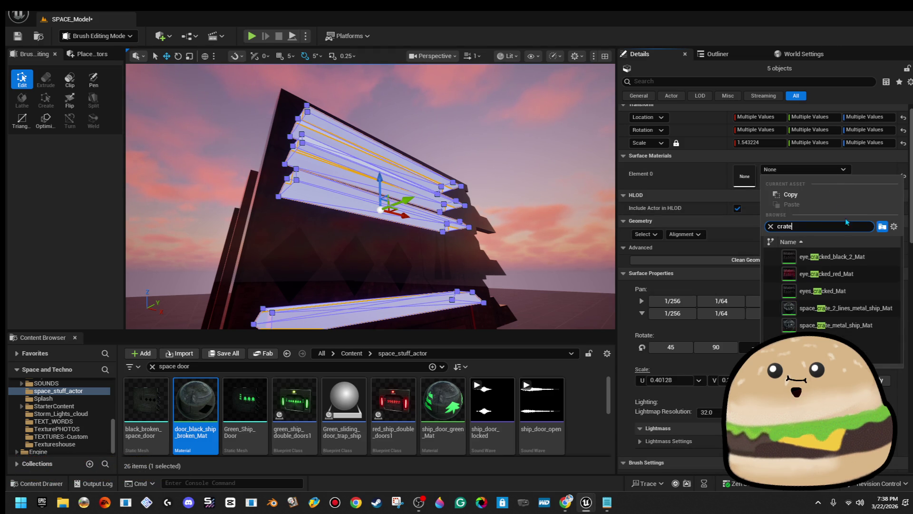
pyautogui.click(845, 257)
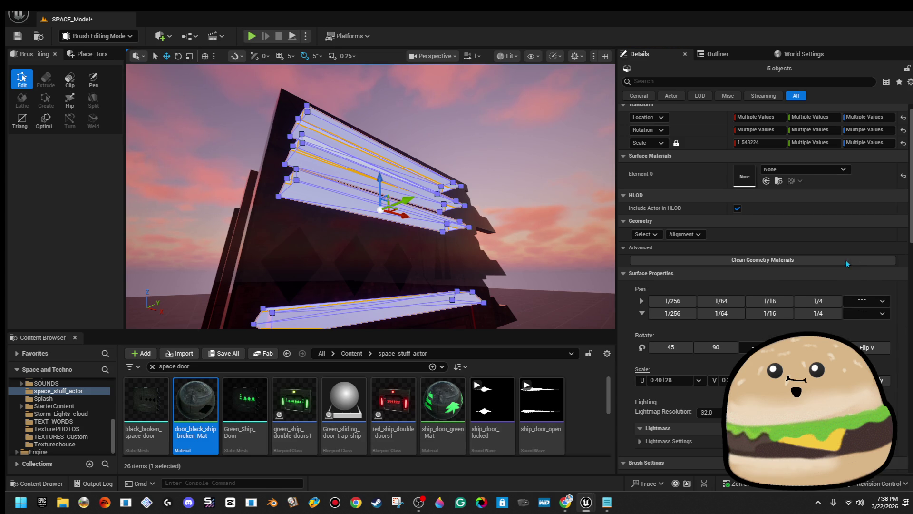
pyautogui.click(698, 235)
pyautogui.click(704, 283)
pyautogui.click(190, 143)
pyautogui.moveTo(371, 195)
pyautogui.mouseDown()
pyautogui.moveTo(333, 194)
pyautogui.moveTo(518, 188)
pyautogui.mouseUp()
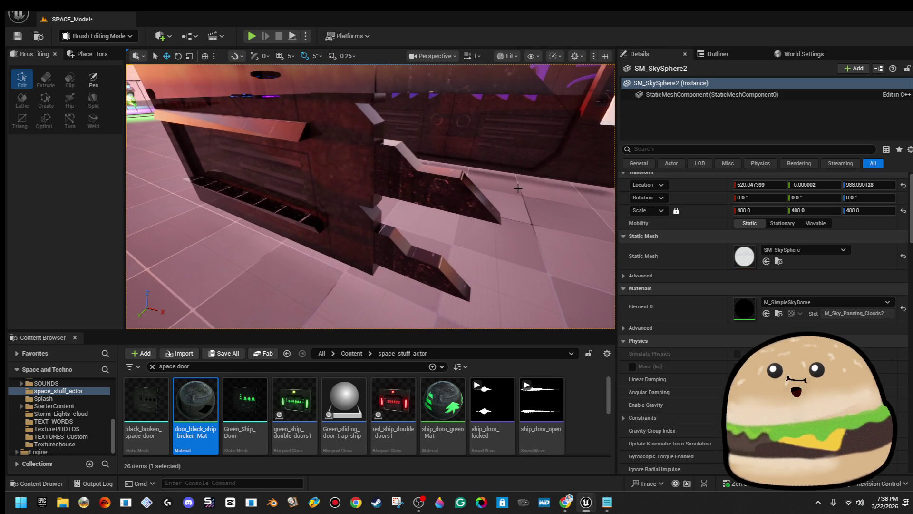
# - Reselect the five slat brushes with Ctrl+Z and pick 2.0 as their surface texture scale
pyautogui.hotkey('ctrl', 'z')
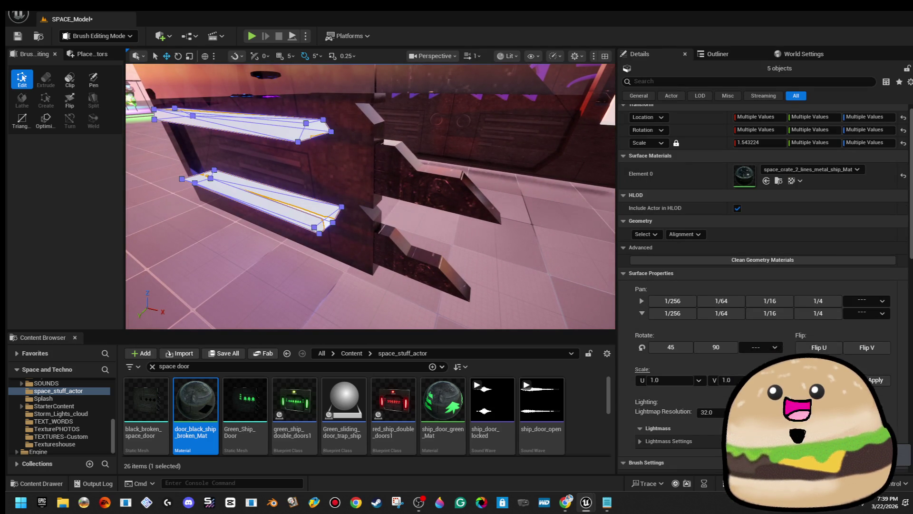
pyautogui.click(770, 380)
pyautogui.click(715, 425)
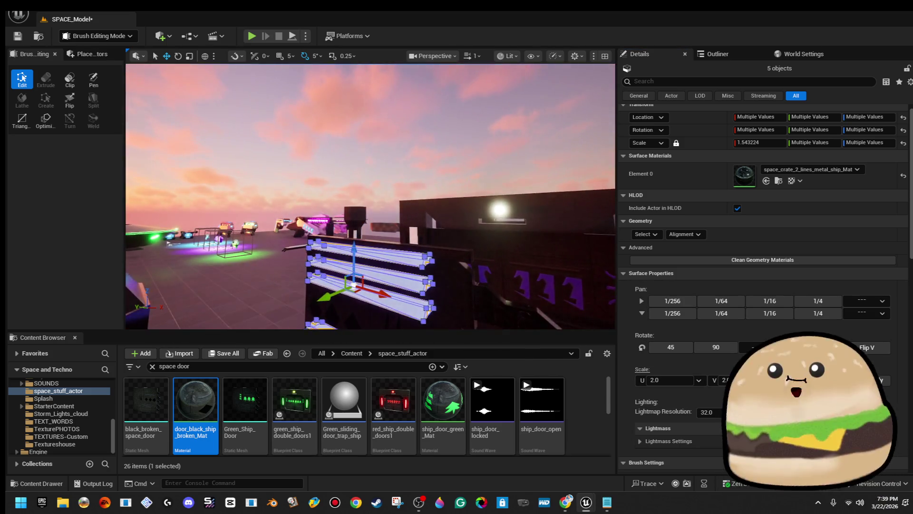
pyautogui.click(475, 266)
pyautogui.moveTo(371, 195)
pyautogui.mouseDown()
pyautogui.moveTo(352, 204)
pyautogui.moveTo(378, 197)
pyautogui.mouseUp()
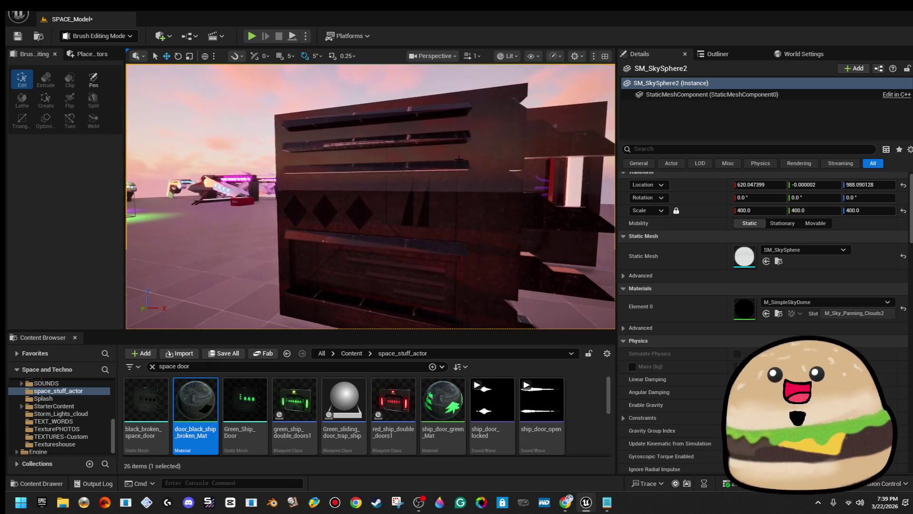
# - Shorten the top slat Box Brush146 and duplicate it upward as Box Brush147 at Z 272.29
pyautogui.click(453, 170)
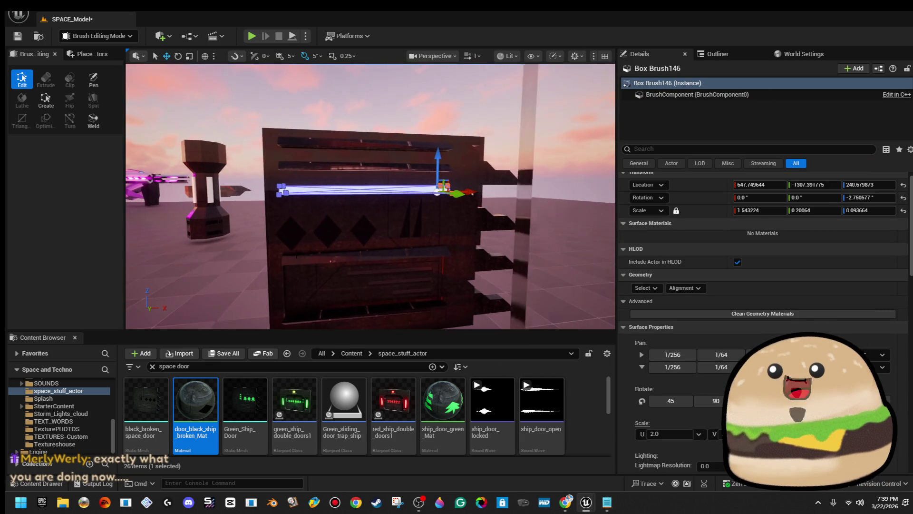
pyautogui.moveTo(470, 192)
pyautogui.mouseDown()
pyautogui.moveTo(399, 194)
pyautogui.moveTo(410, 193)
pyautogui.mouseUp()
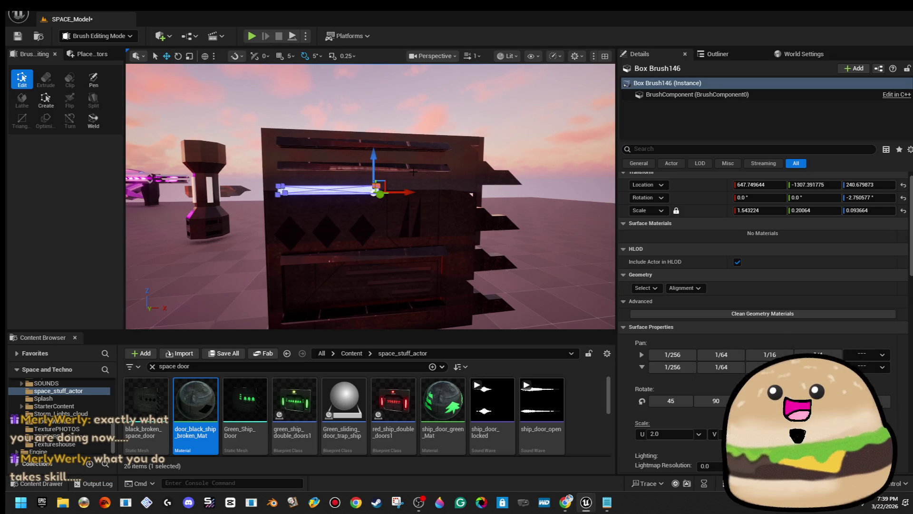
pyautogui.moveTo(374, 164); pyautogui.dragTo(438, 170)
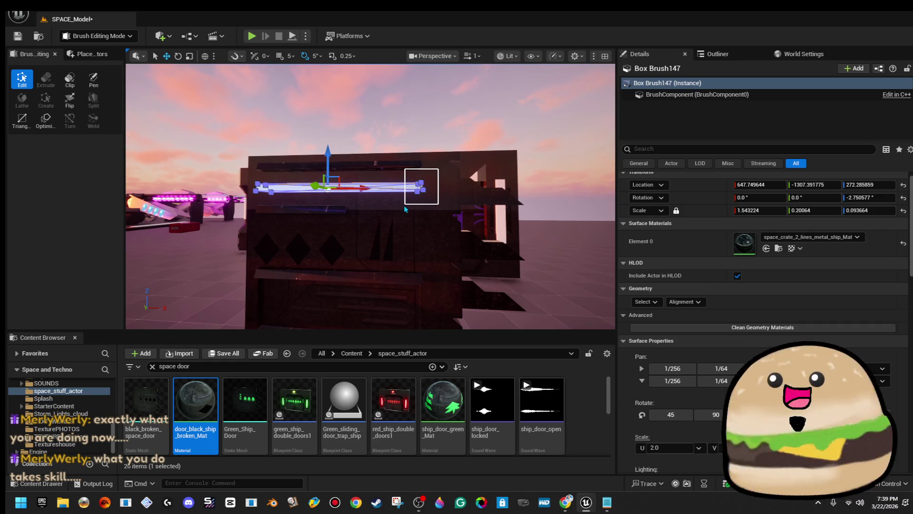
# - Marquee the copy's right-end vertices and drag them left on X to shorten it
pyautogui.moveTo(398, 213); pyautogui.dragTo(408, 217)
pyautogui.moveTo(463, 192); pyautogui.dragTo(422, 197)
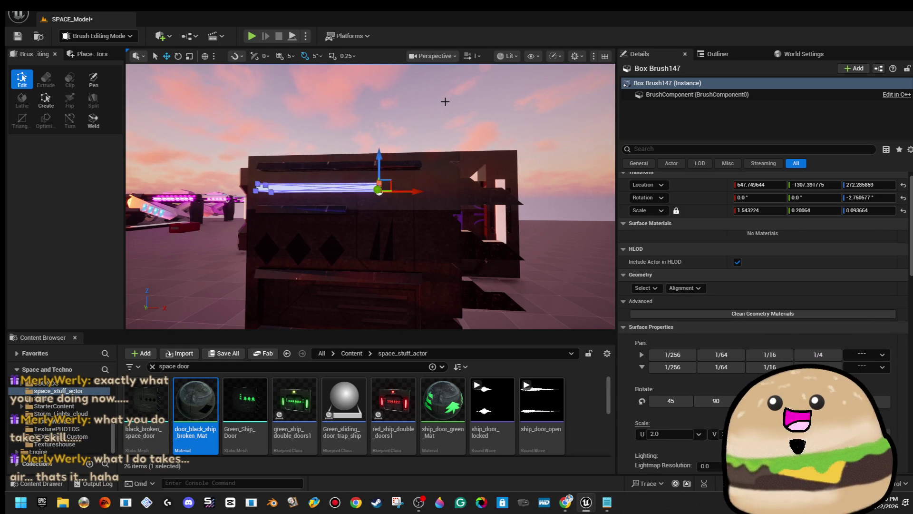
pyautogui.moveTo(446, 101); pyautogui.dragTo(442, 209)
pyautogui.click(352, 267)
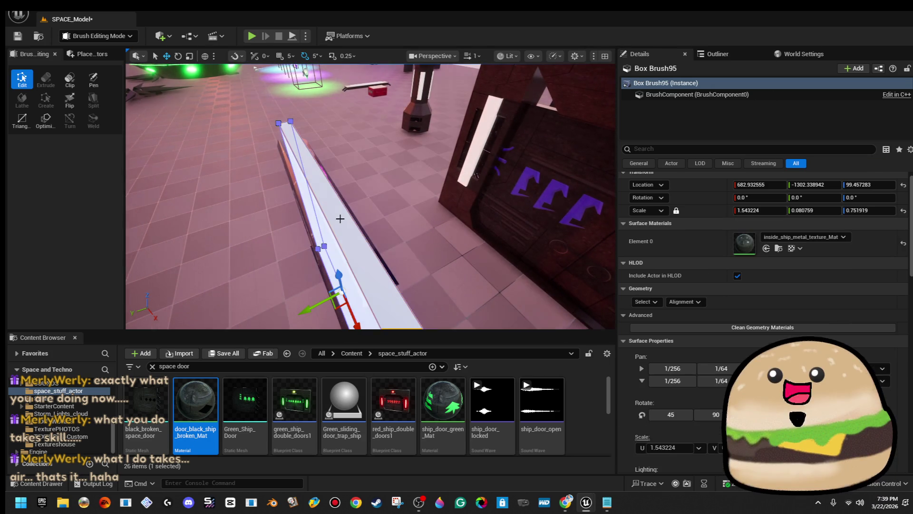
# - Drag Box Brush95 up along Z, check its top edge, and reselect it with Ctrl+Z
pyautogui.moveTo(338, 241)
pyautogui.mouseDown()
pyautogui.moveTo(384, 195)
pyautogui.moveTo(333, 207)
pyautogui.mouseUp()
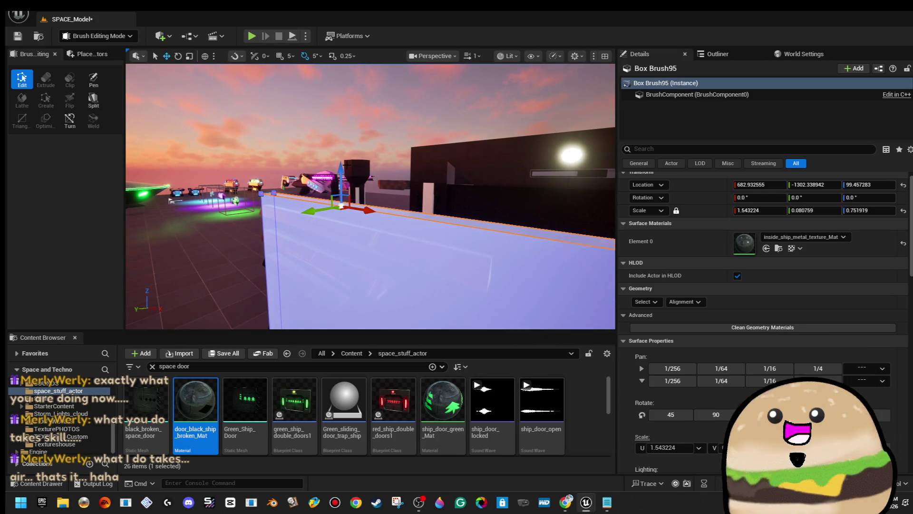
pyautogui.moveTo(342, 169); pyautogui.dragTo(343, 142)
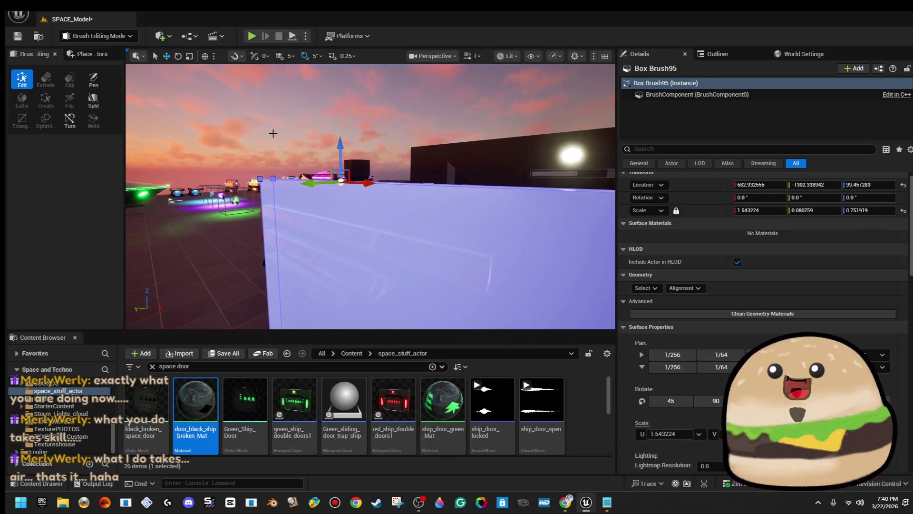
pyautogui.click(277, 138)
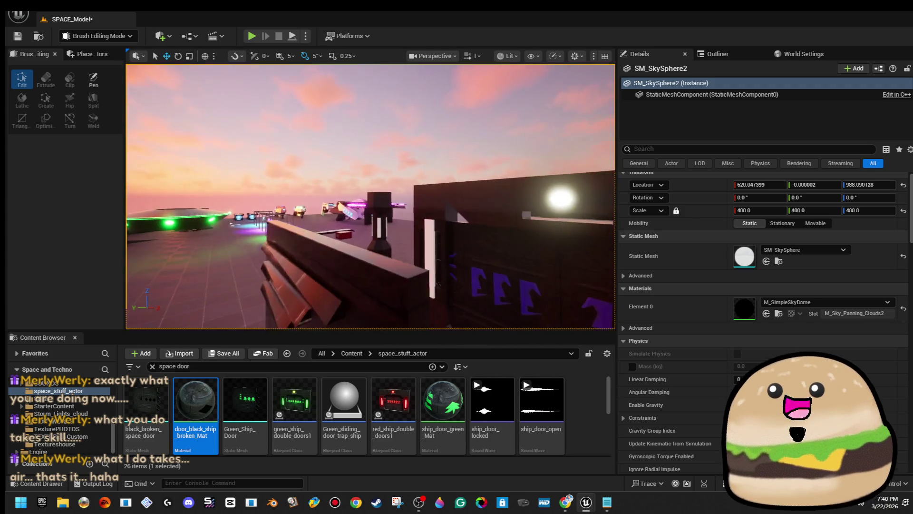
pyautogui.click(362, 200)
pyautogui.moveTo(332, 219)
pyautogui.mouseDown()
pyautogui.moveTo(310, 214)
pyautogui.moveTo(322, 157)
pyautogui.moveTo(312, 135)
pyautogui.moveTo(316, 99)
pyautogui.moveTo(350, 141)
pyautogui.mouseUp()
pyautogui.click(325, 223)
pyautogui.click(312, 124)
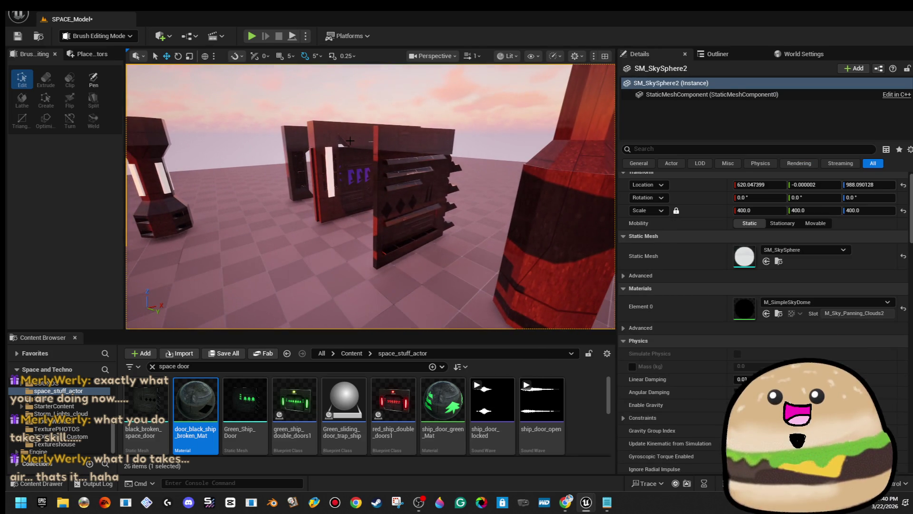
pyautogui.hotkey('ctrl', 'z')
pyautogui.hotkey('ctrl', 'z')
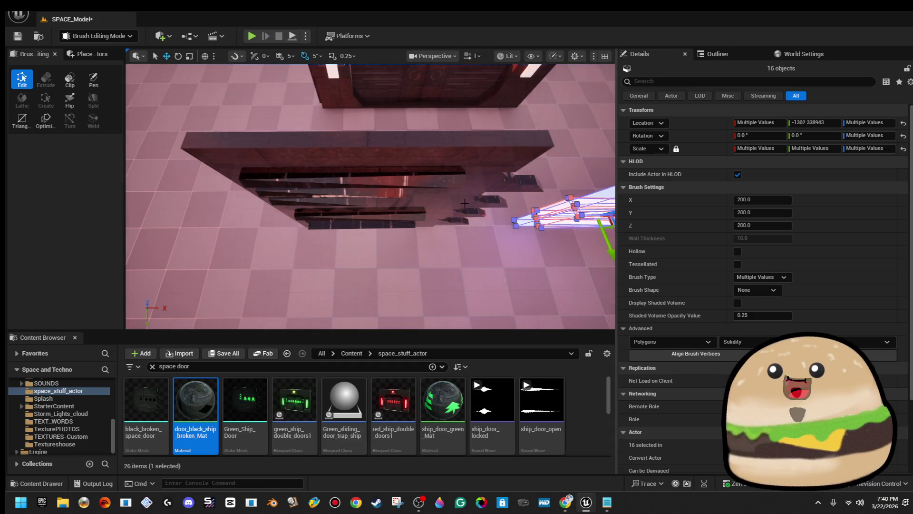
# - Frame the 16 door brushes and create static mesh door_trap_mesh in the space_stuff_actor folder
pyautogui.press('f')
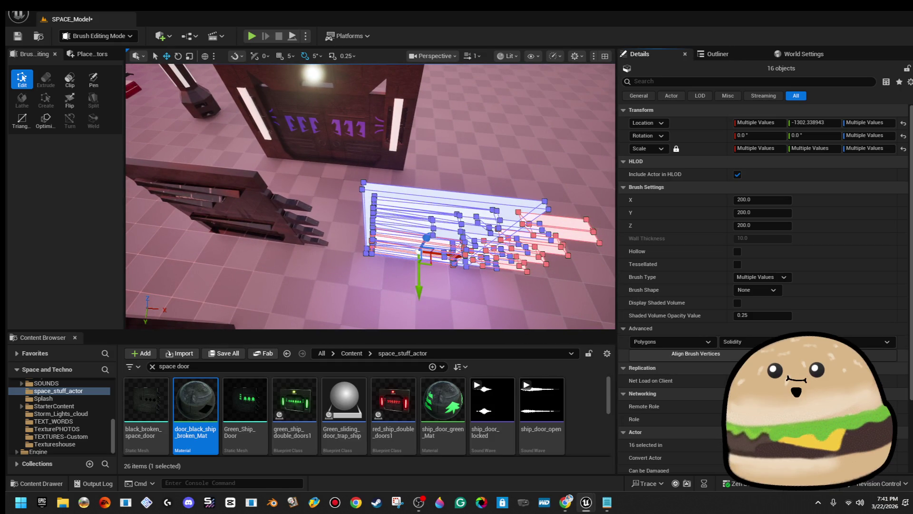
pyautogui.click(809, 354)
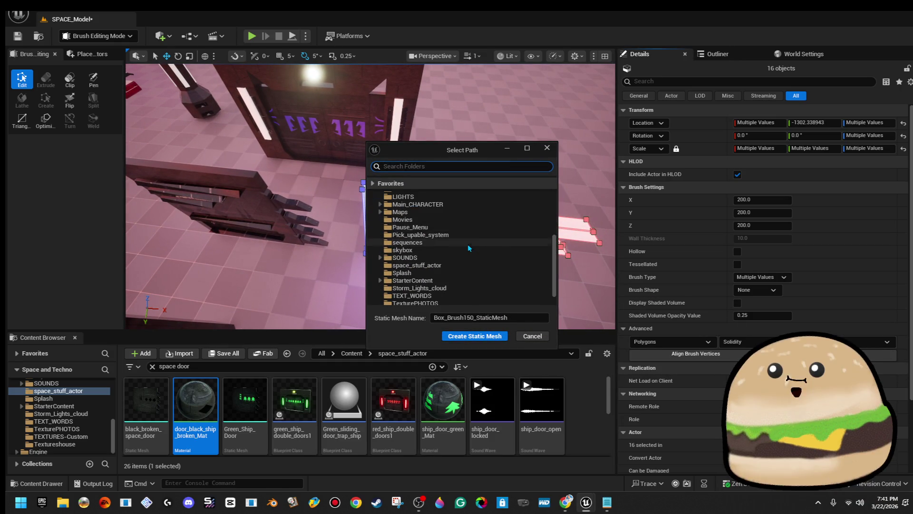
pyautogui.scroll(-1, 469, 248)
pyautogui.click(467, 248)
pyautogui.click(536, 318)
pyautogui.write('door_trap_mesh')
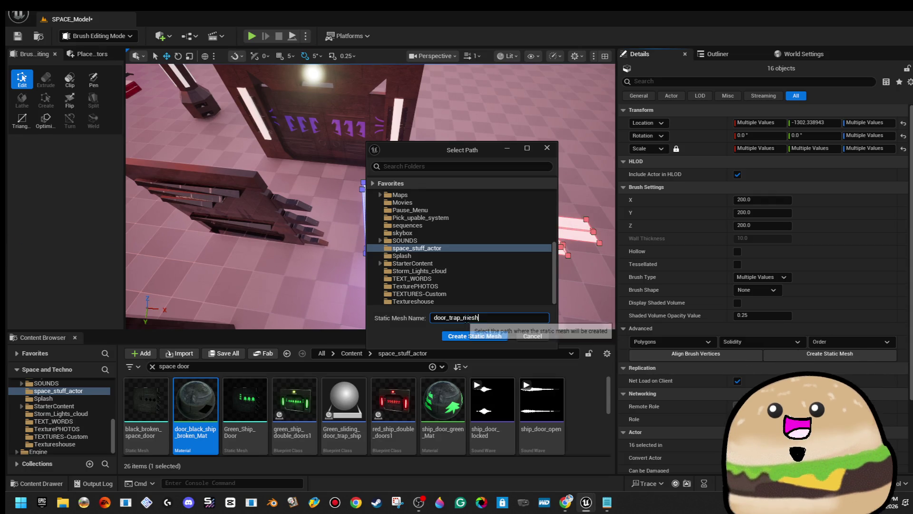
pyautogui.moveTo(319, 280)
pyautogui.mouseDown()
pyautogui.moveTo(295, 274)
pyautogui.moveTo(328, 262)
pyautogui.mouseUp()
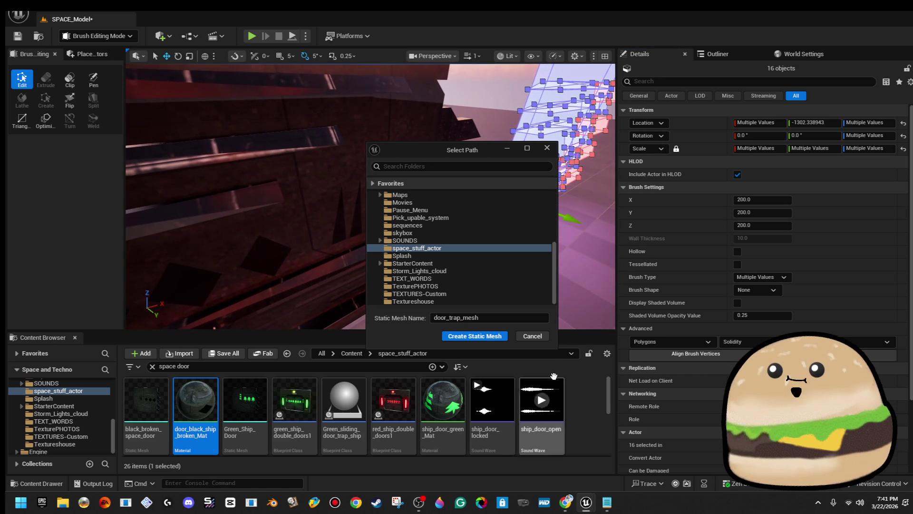
pyautogui.click(495, 336)
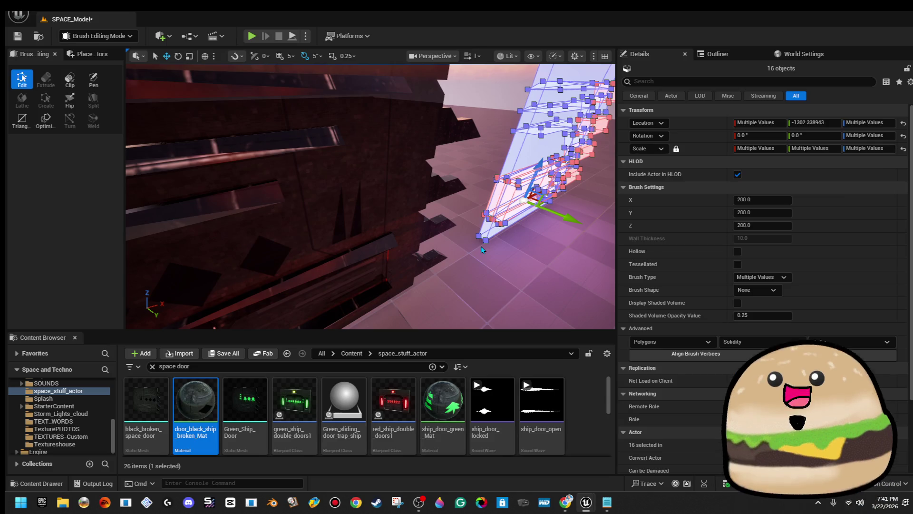
# - Fly the viewport back to face the front of the new door_trap_mesh
pyautogui.moveTo(482, 249)
pyautogui.mouseDown()
pyautogui.moveTo(466, 243)
pyautogui.moveTo(485, 241)
pyautogui.moveTo(474, 243)
pyautogui.mouseUp()
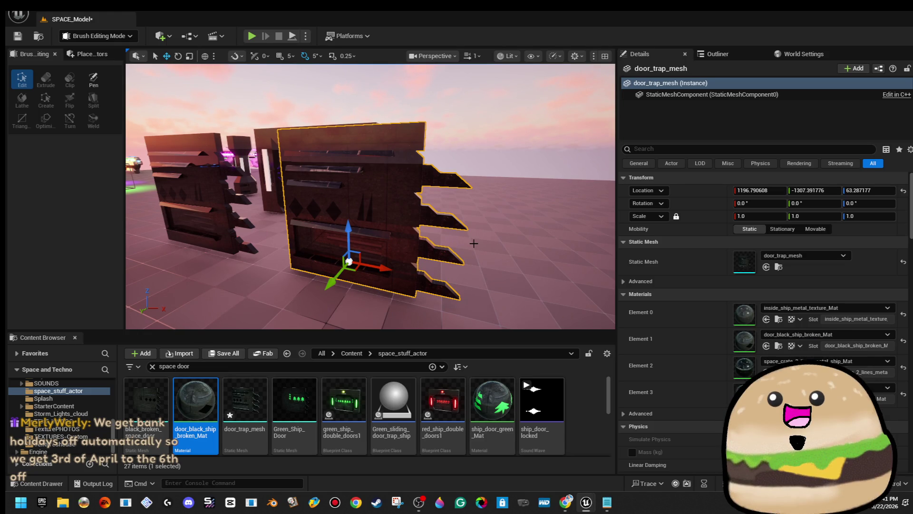
pyautogui.moveTo(547, 304)
pyautogui.mouseDown()
pyautogui.moveTo(532, 301)
pyautogui.moveTo(552, 304)
pyautogui.mouseUp()
# - Open door_trap_mesh and add a box simplified collision to it
pyautogui.doubleClick(745, 263)
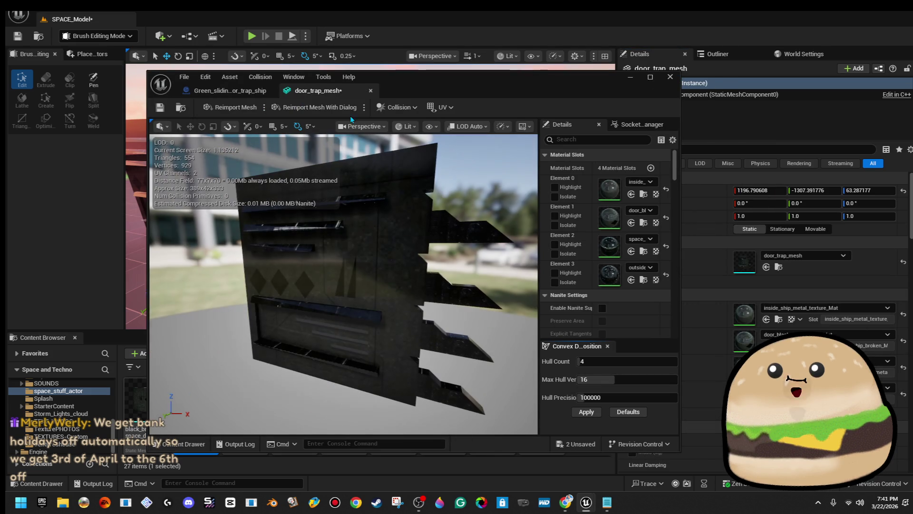
pyautogui.click(262, 78)
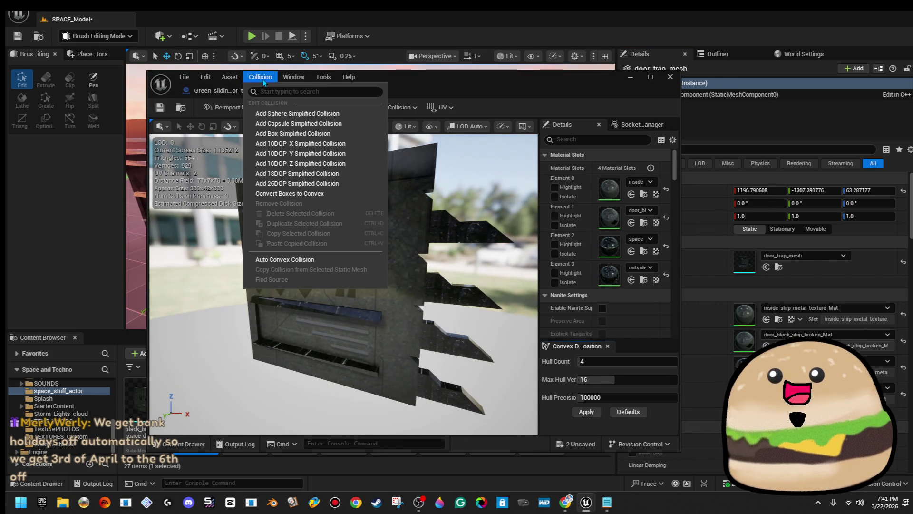
pyautogui.click(319, 134)
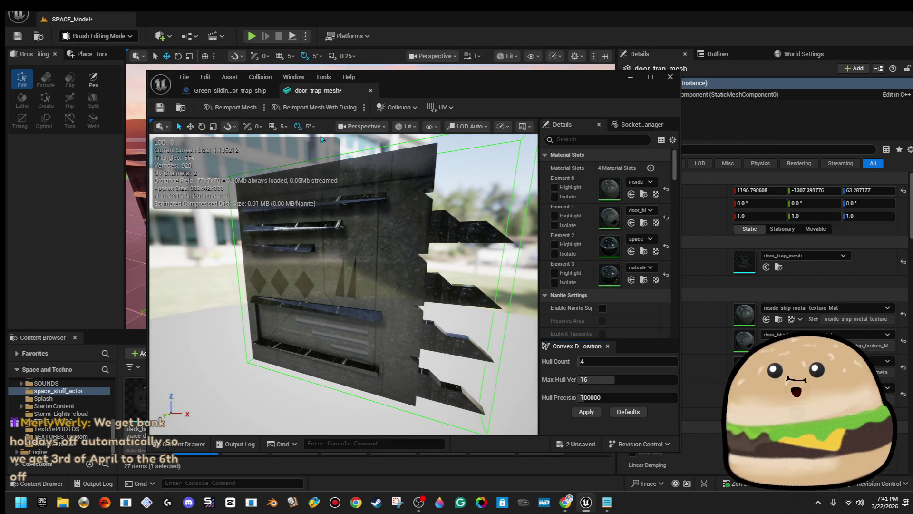
# - Scale and move the collision box to fit the door panel, then save the mesh
pyautogui.moveTo(328, 148); pyautogui.dragTo(447, 308)
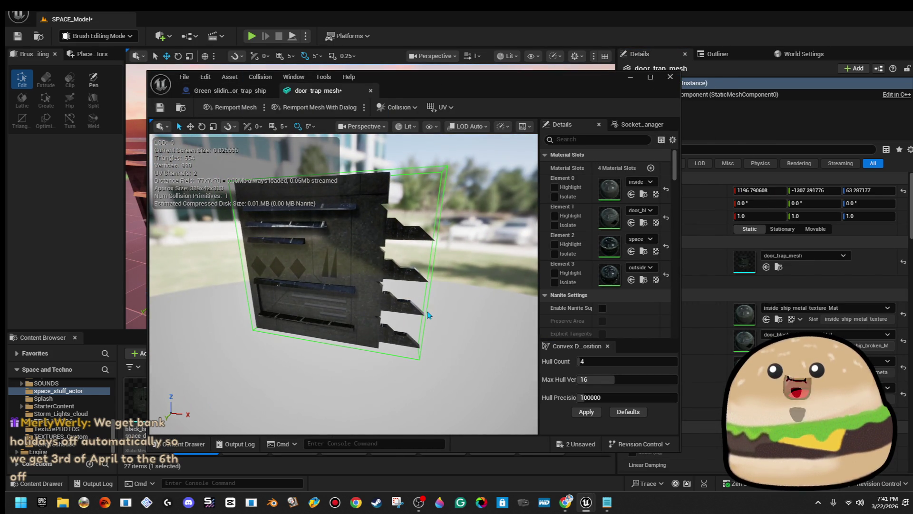
pyautogui.moveTo(362, 274); pyautogui.dragTo(345, 274)
pyautogui.press('w')
pyautogui.press('r')
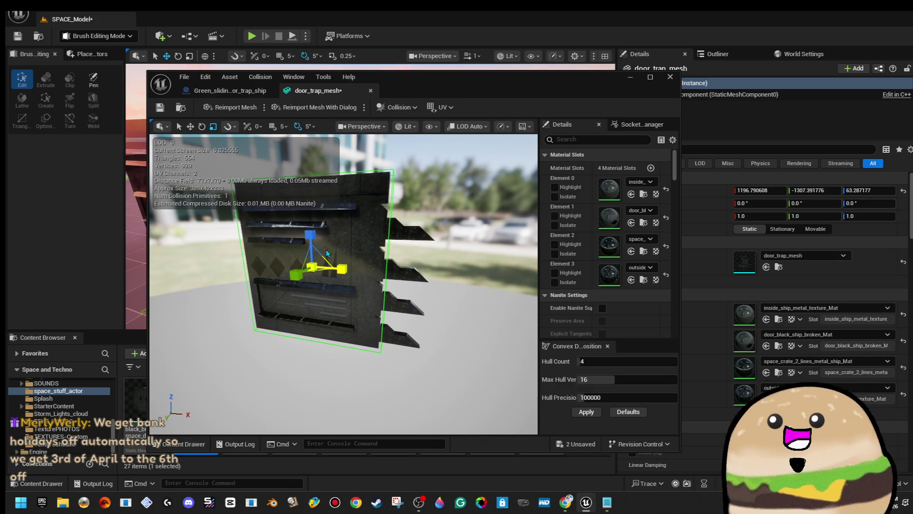
pyautogui.click(159, 107)
pyautogui.moveTo(398, 168); pyautogui.dragTo(397, 168)
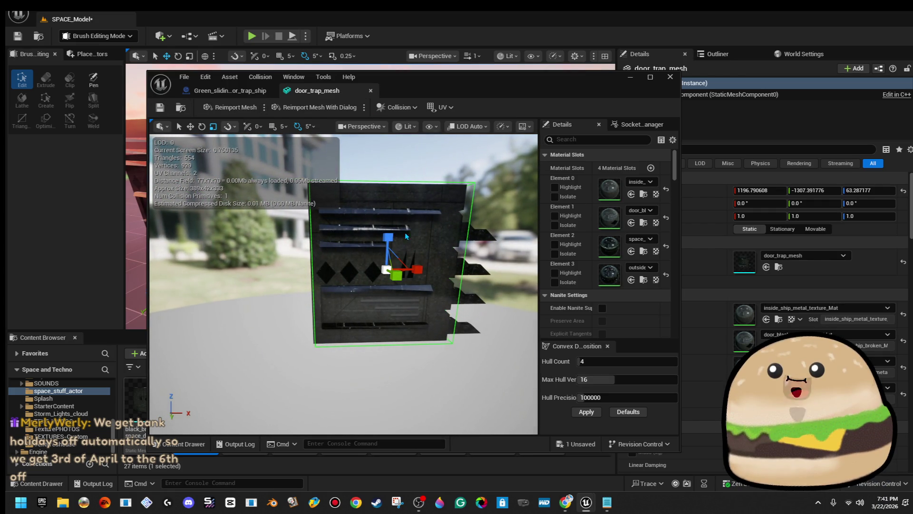
pyautogui.moveTo(435, 220); pyautogui.dragTo(436, 220)
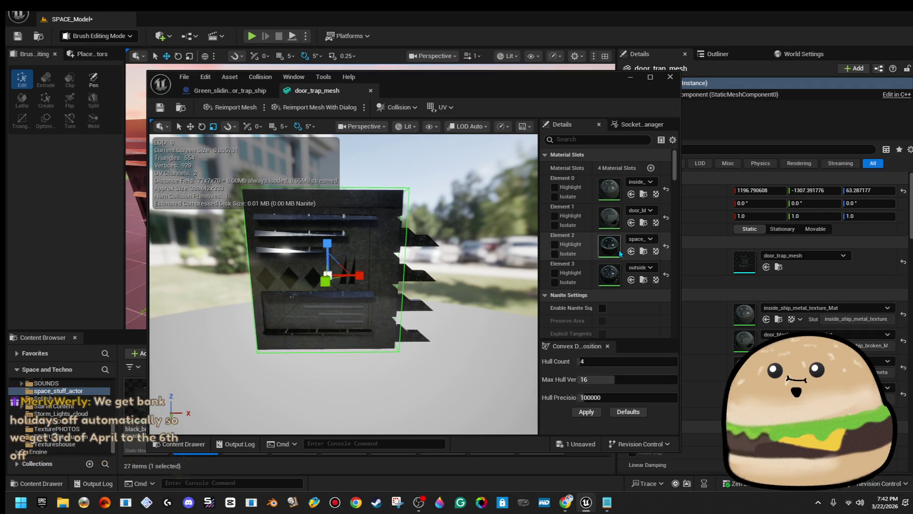
# - Assign ship_door_green_Mat to the mesh's Element 1 material slot
pyautogui.click(639, 210)
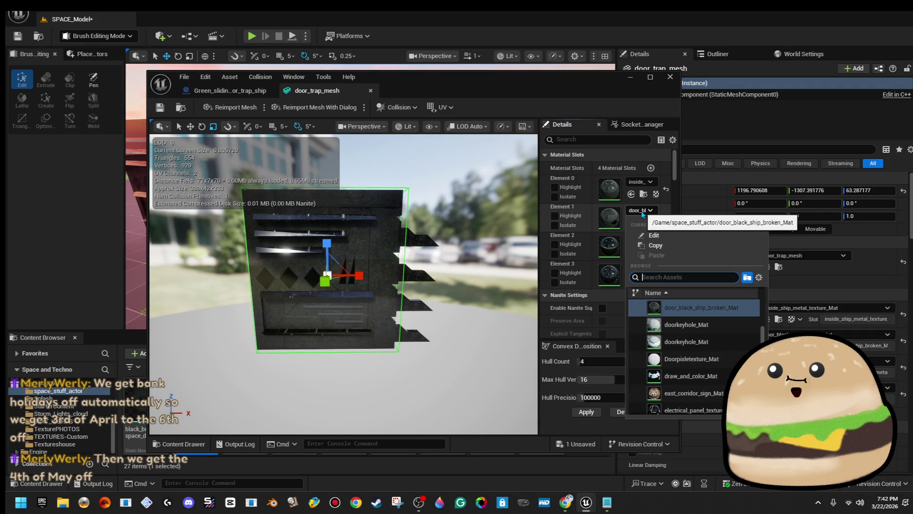
pyautogui.write('door green')
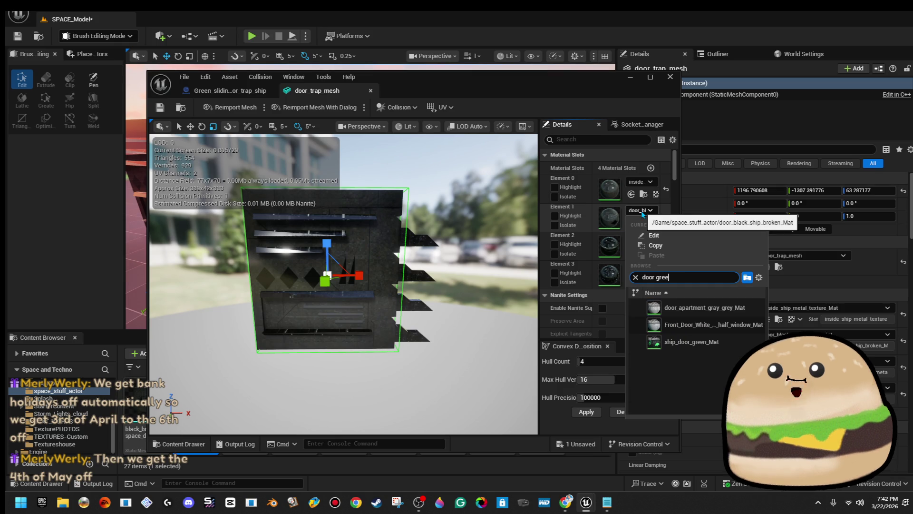
pyautogui.press('Return')
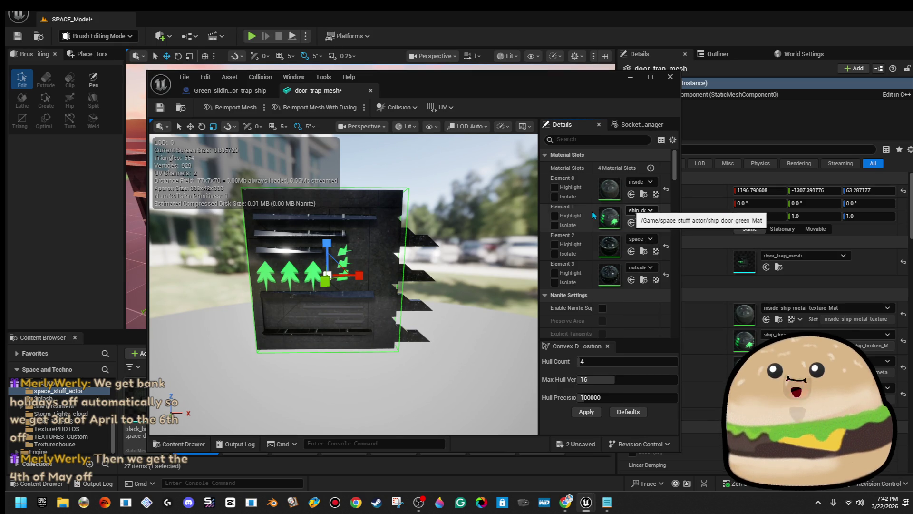
pyautogui.moveTo(477, 304)
pyautogui.mouseDown()
pyautogui.moveTo(432, 304)
pyautogui.moveTo(476, 305)
pyautogui.mouseUp()
# - Undo the green material change and close the mesh and blueprint editors
pyautogui.hotkey('ctrl', 'z')
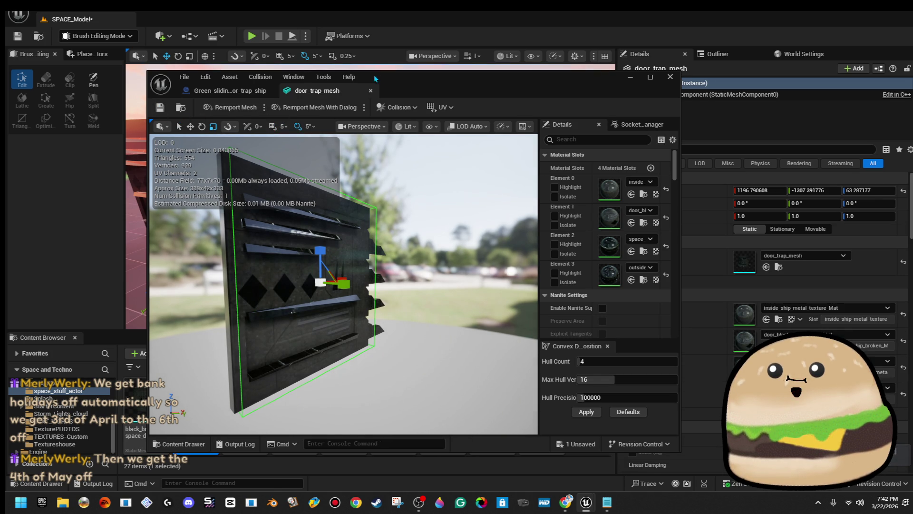
pyautogui.click(371, 90)
pyautogui.click(670, 76)
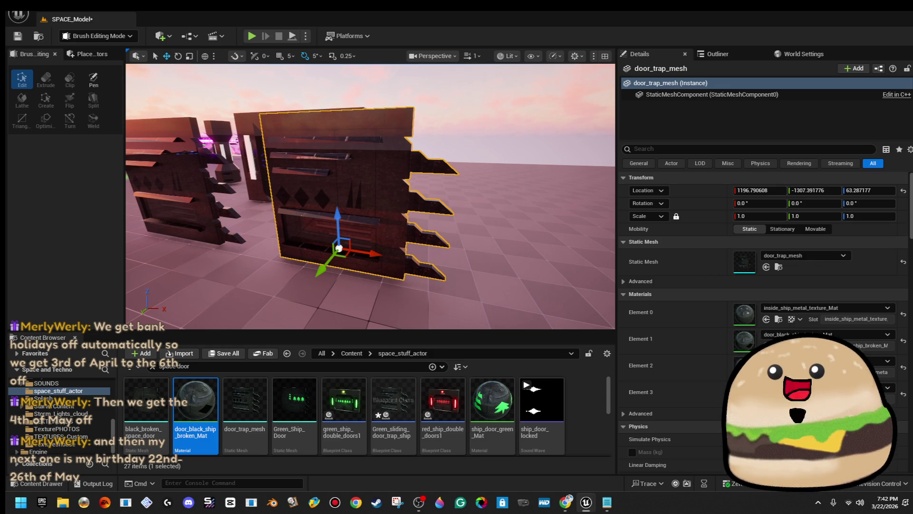
# - Open the level_SPACE map, saving pending changes with Save Selected
pyautogui.click(46, 20)
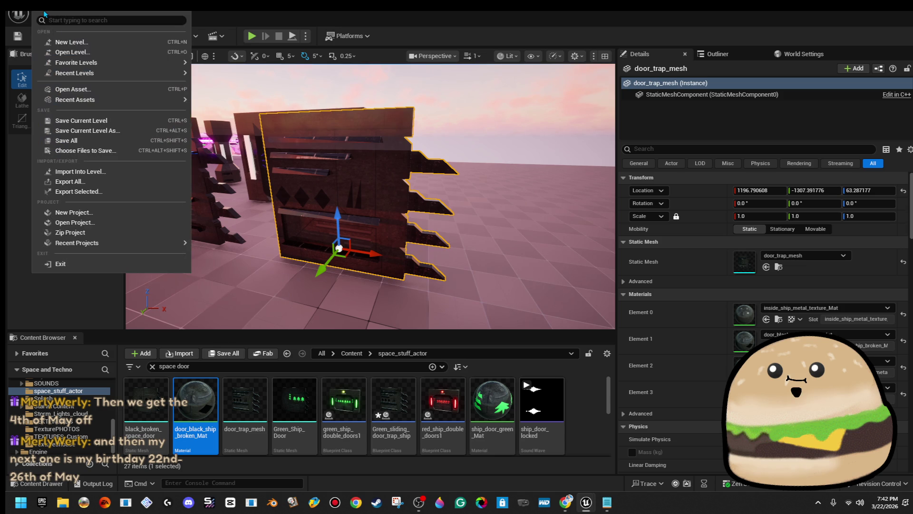
pyautogui.click(48, 52)
pyautogui.doubleClick(529, 176)
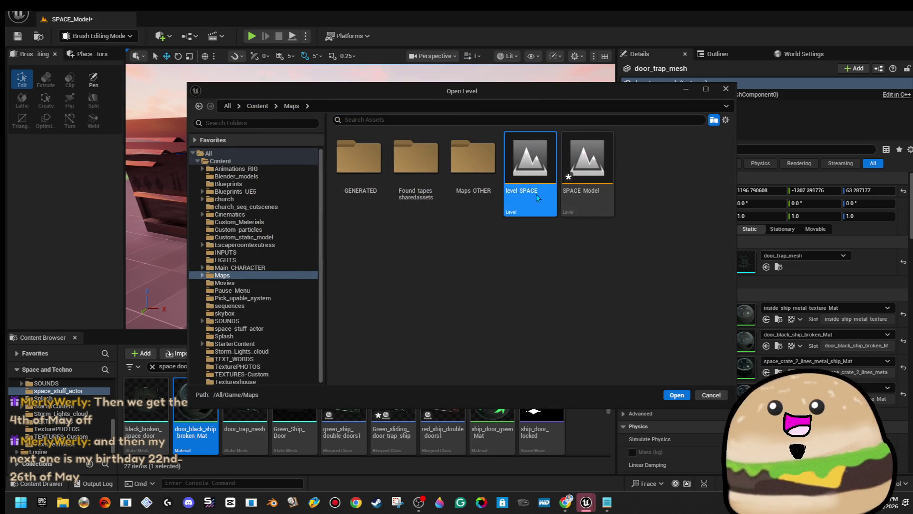
pyautogui.click(491, 360)
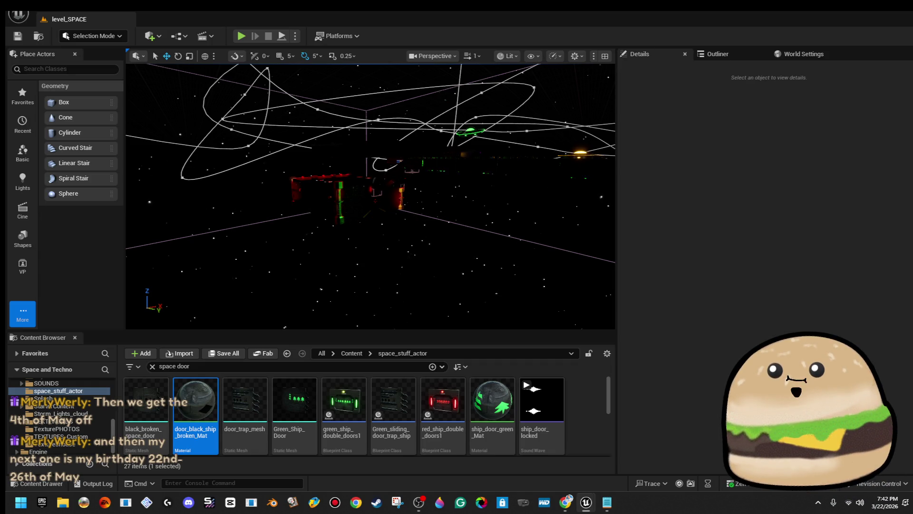
# - Place Green_sliding_door_trap_ship in the corridor, undoing an accidental duplicate
pyautogui.moveTo(419, 210); pyautogui.dragTo(419, 108)
pyautogui.click(403, 405)
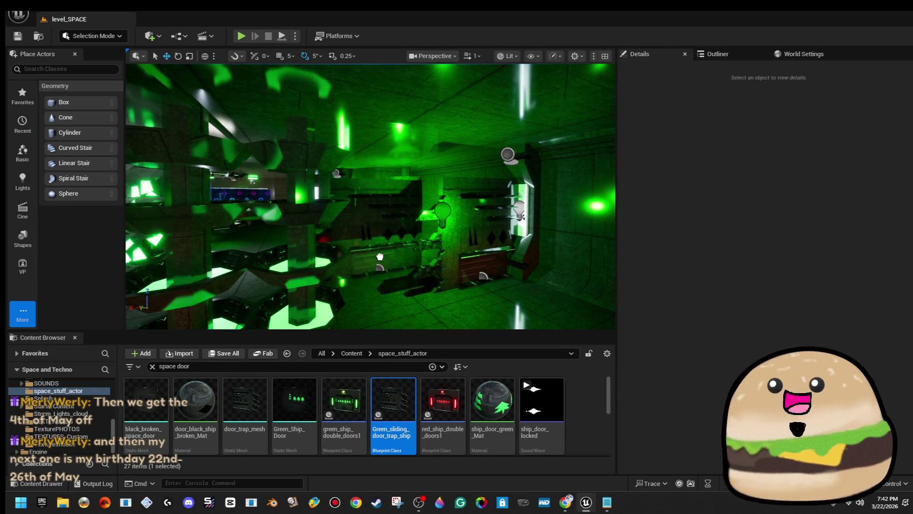
pyautogui.moveTo(394, 272); pyautogui.dragTo(378, 300)
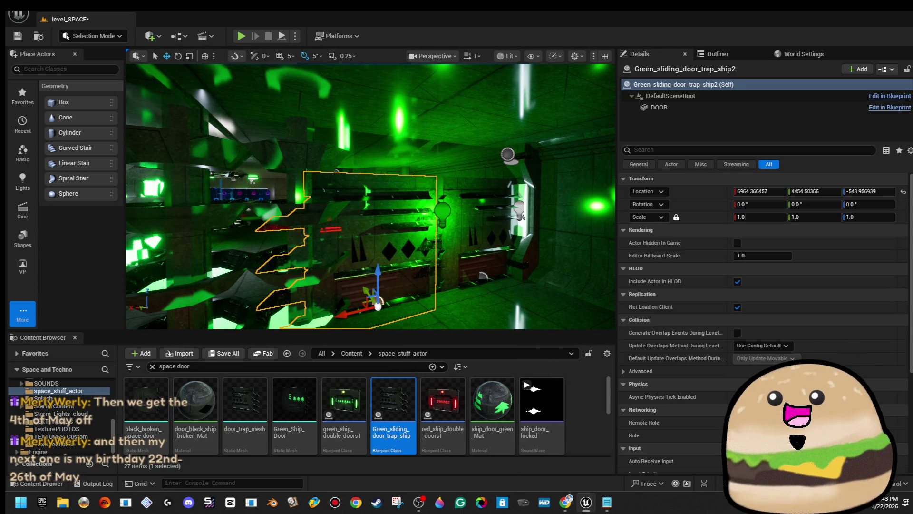
pyautogui.hotkey('ctrl', 'z')
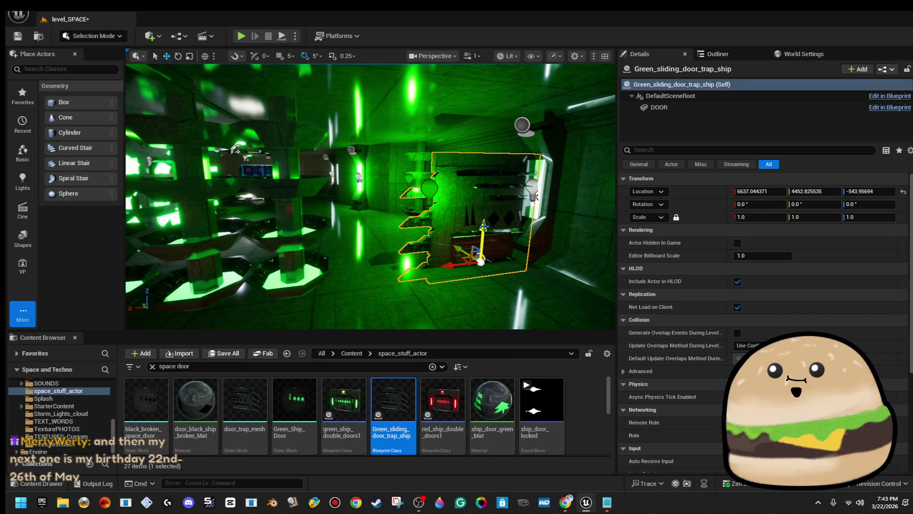
# - Scale the door trap up to 1.32249 and raise it slightly along Z
pyautogui.moveTo(456, 275); pyautogui.dragTo(422, 251)
pyautogui.press('r')
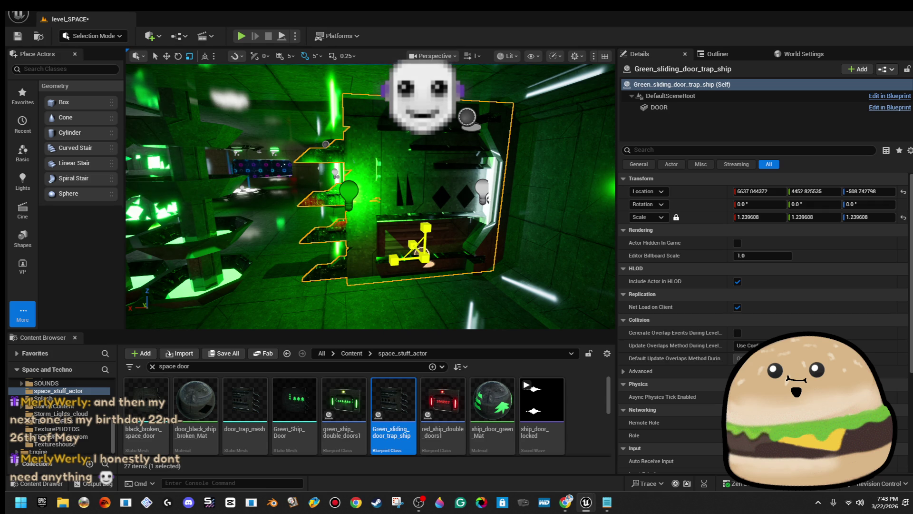
pyautogui.moveTo(421, 250); pyautogui.dragTo(423, 252)
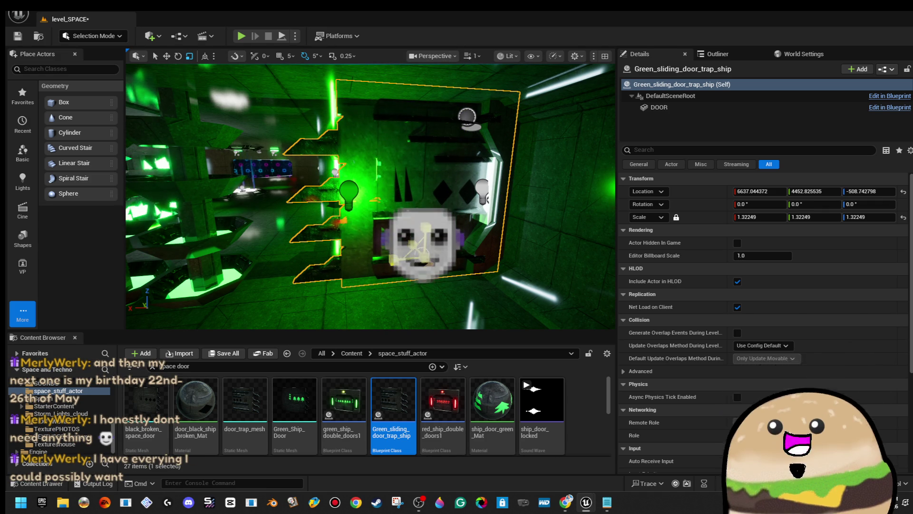
pyautogui.press('w')
pyautogui.moveTo(426, 224); pyautogui.dragTo(428, 217)
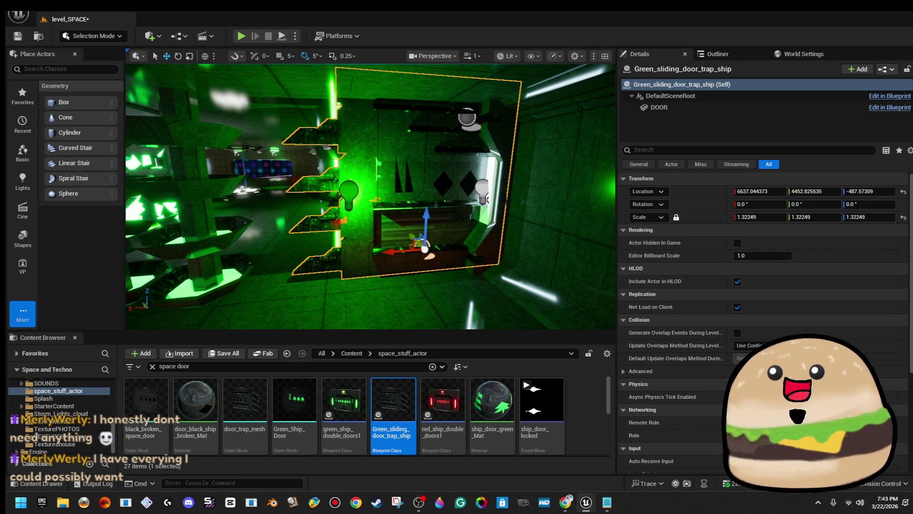
# - Check the green point light and move the view along the corridor to the wall
pyautogui.click(457, 209)
pyautogui.press('Escape')
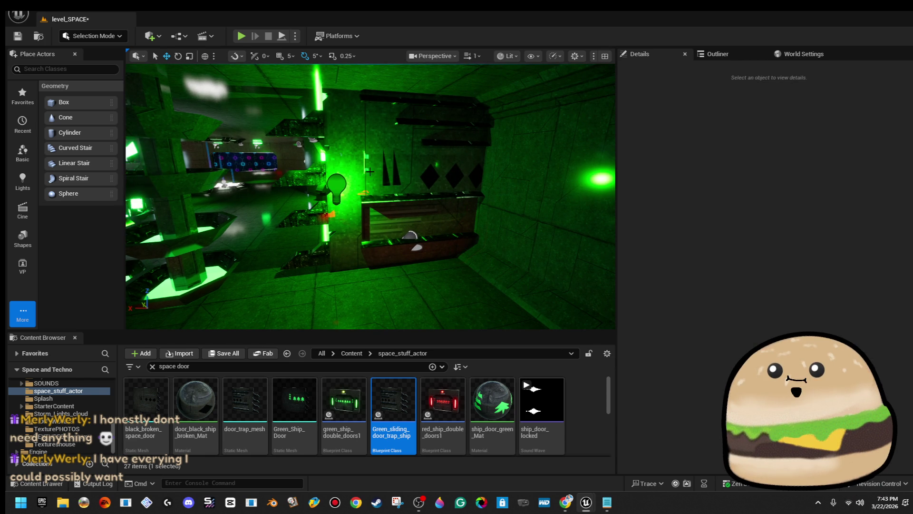
pyautogui.click(336, 186)
pyautogui.press('Escape')
pyautogui.moveTo(336, 258); pyautogui.dragTo(337, 257)
pyautogui.moveTo(371, 196); pyautogui.dragTo(393, 199)
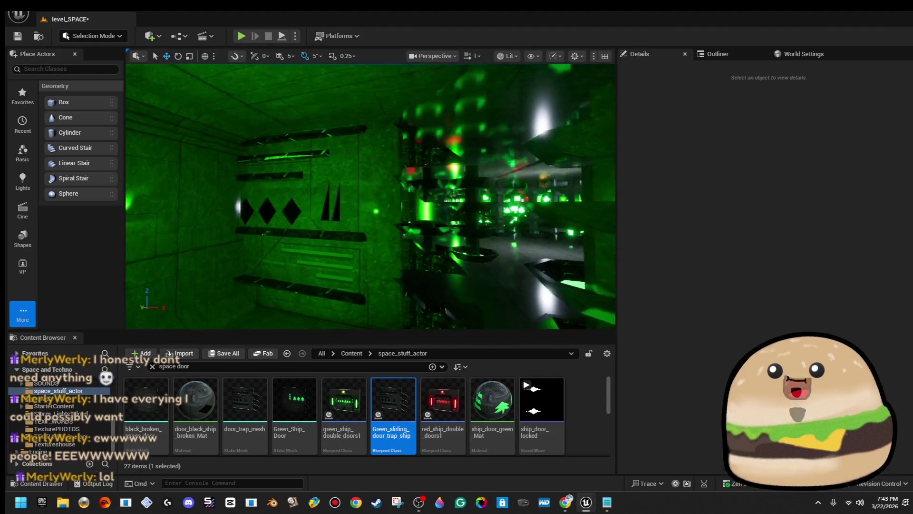
# - Frame the door trap and nudge it along X to 6659.84
pyautogui.click(293, 271)
pyautogui.press('f')
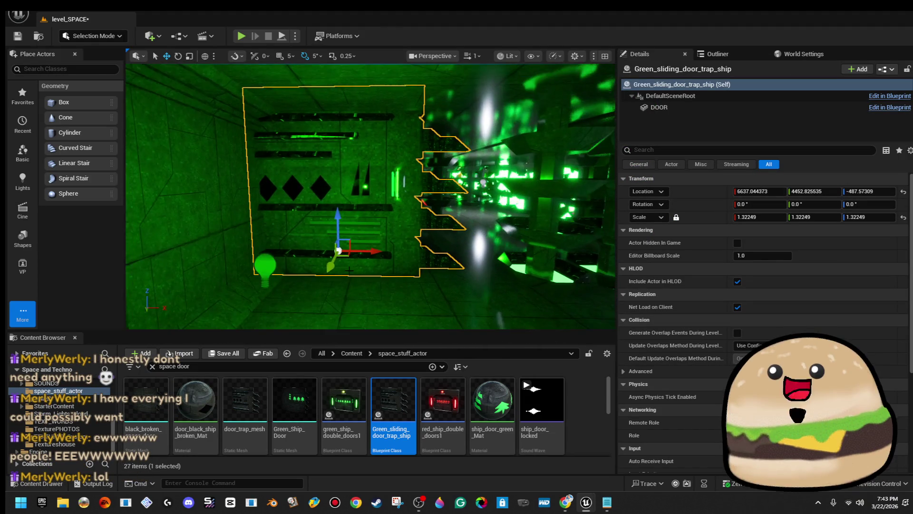
pyautogui.moveTo(371, 249); pyautogui.dragTo(381, 252)
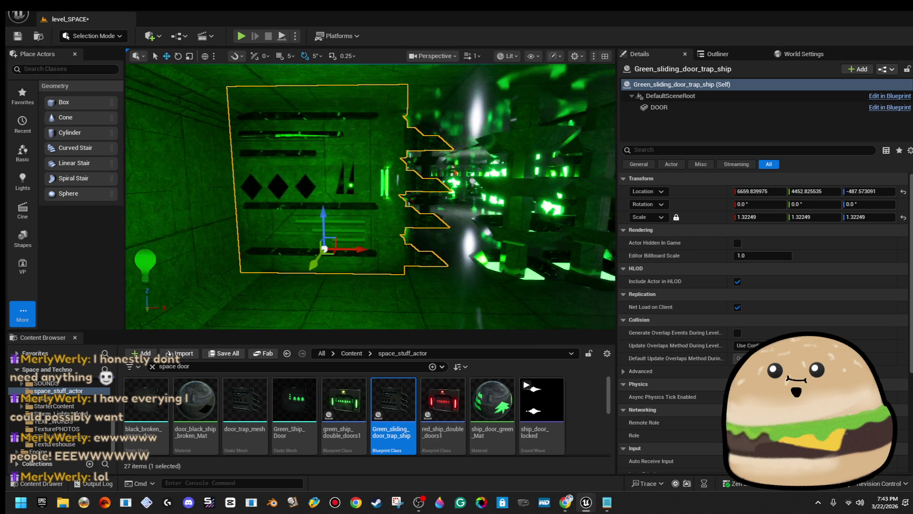
pyautogui.click(420, 241)
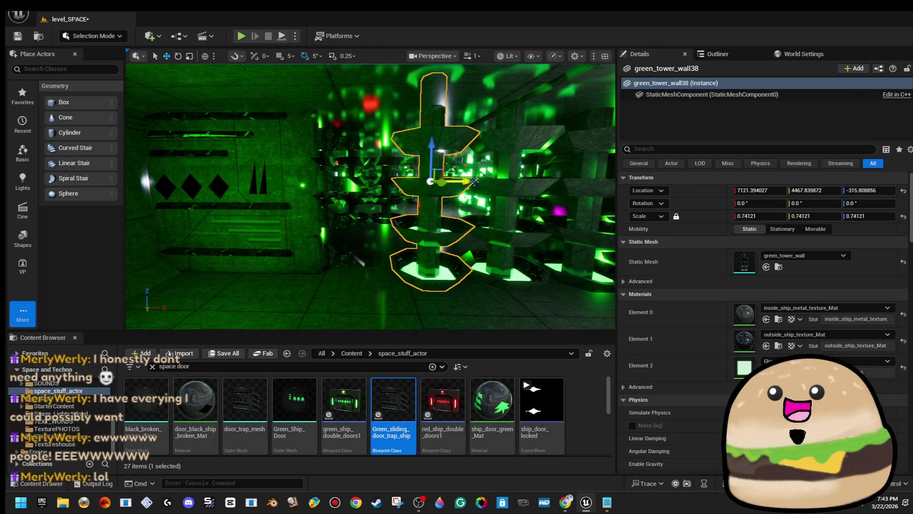
# - Alt-drag a duplicate of green_tower_wall38 to the left of the original
pyautogui.moveTo(472, 181)
pyautogui.mouseDown()
pyautogui.moveTo(401, 187)
pyautogui.moveTo(449, 159)
pyautogui.moveTo(335, 196)
pyautogui.mouseUp()
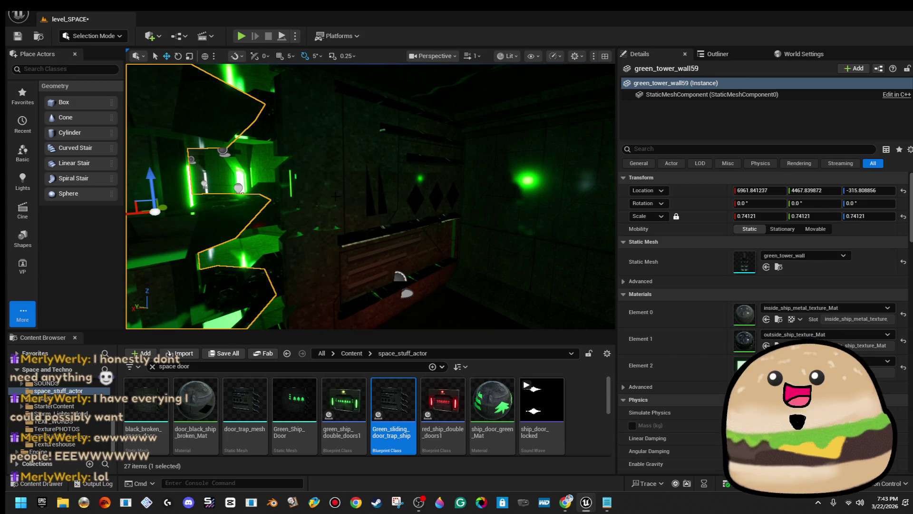
pyautogui.click(428, 249)
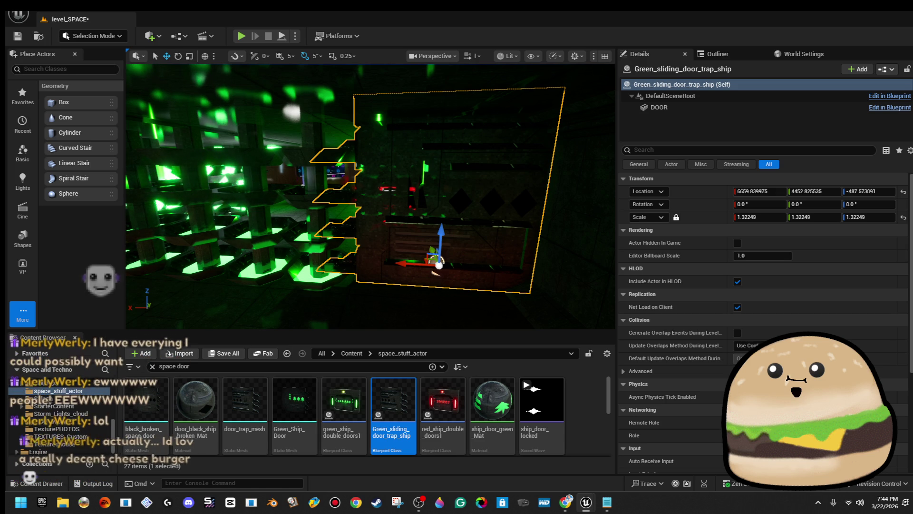
# - Add a Cube component under DefaultSceneRoot alongside DOOR via +Add
pyautogui.press('Left')
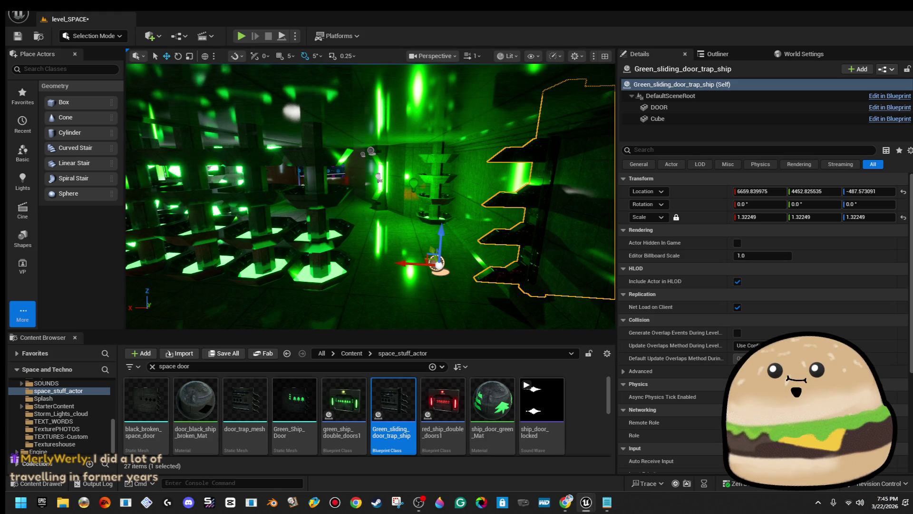
pyautogui.press('Right')
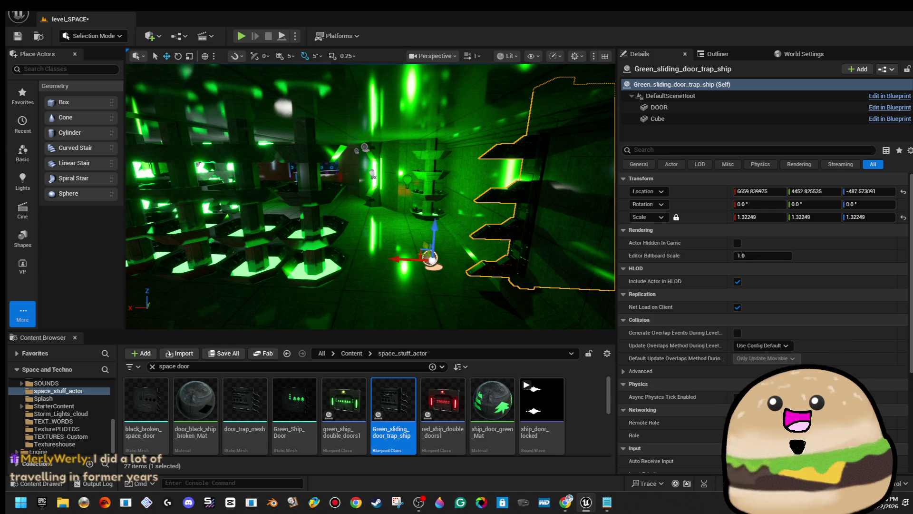
# - Open Green_sliding_door_trap_ship's blueprint via Edit in Blueprint
pyautogui.click(889, 107)
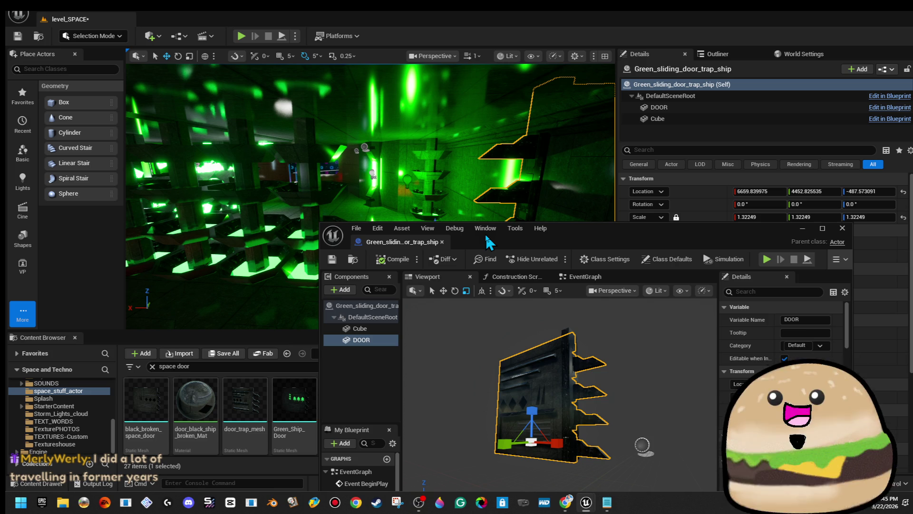
# - Close the door trap's blueprint window after naming its Cube component door SILL
pyautogui.hotkey('alt', 'F4')
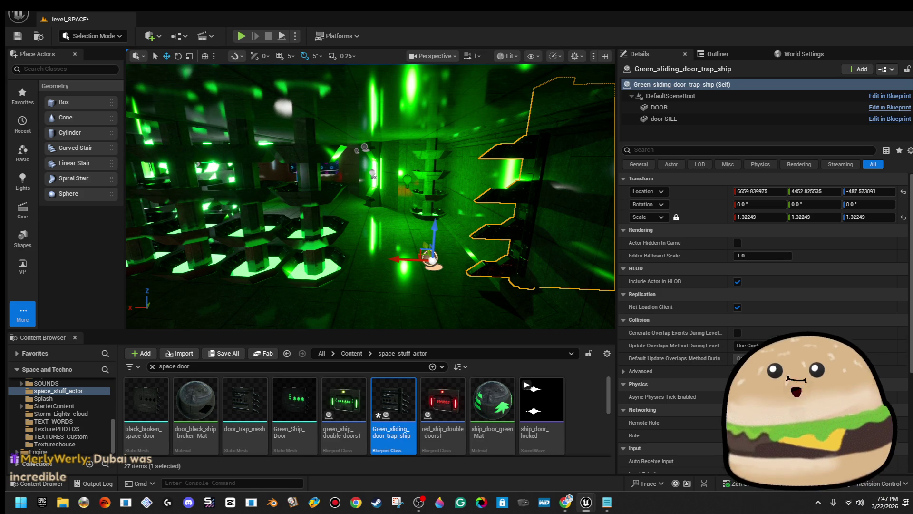
# - Open the door trap's blueprint editor and maximize its window
pyautogui.click(890, 95)
pyautogui.click(880, 109)
pyautogui.doubleClick(609, 170)
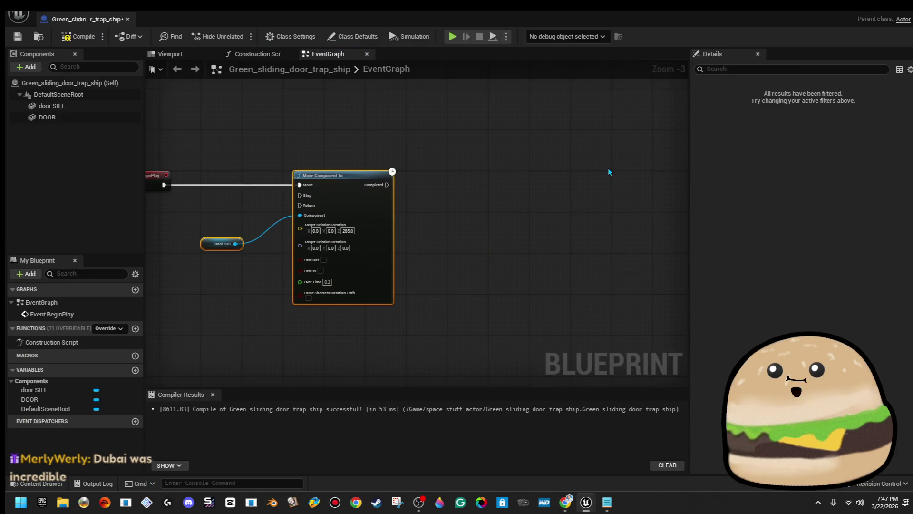
# - Set the door sill Move Component To's Over Time to 1.0 and move the Door SILL node up
pyautogui.moveTo(399, 150); pyautogui.dragTo(455, 136)
pyautogui.moveTo(480, 218); pyautogui.dragTo(435, 214)
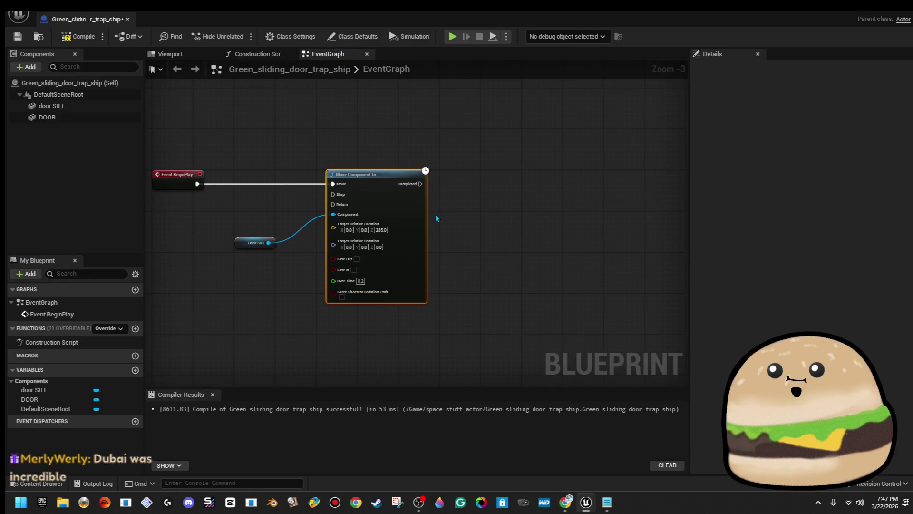
pyautogui.click(361, 280)
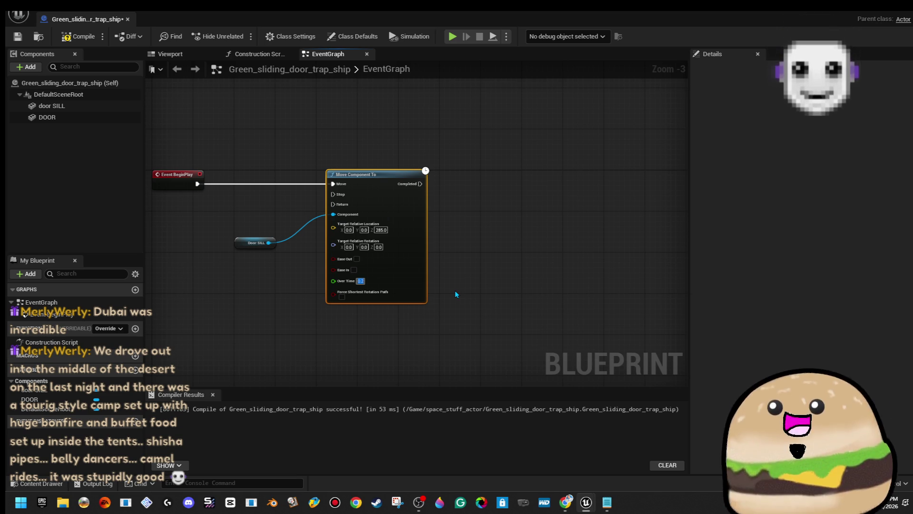
pyautogui.write('1.0')
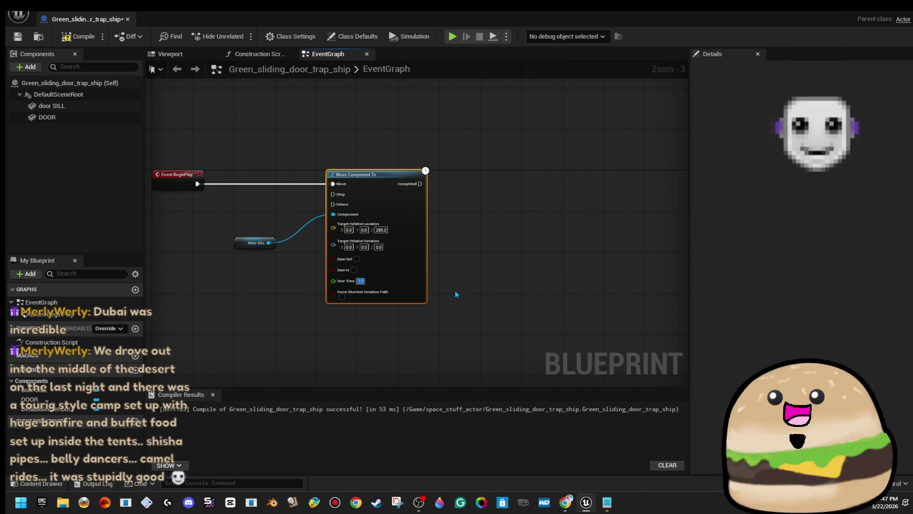
pyautogui.click(455, 293)
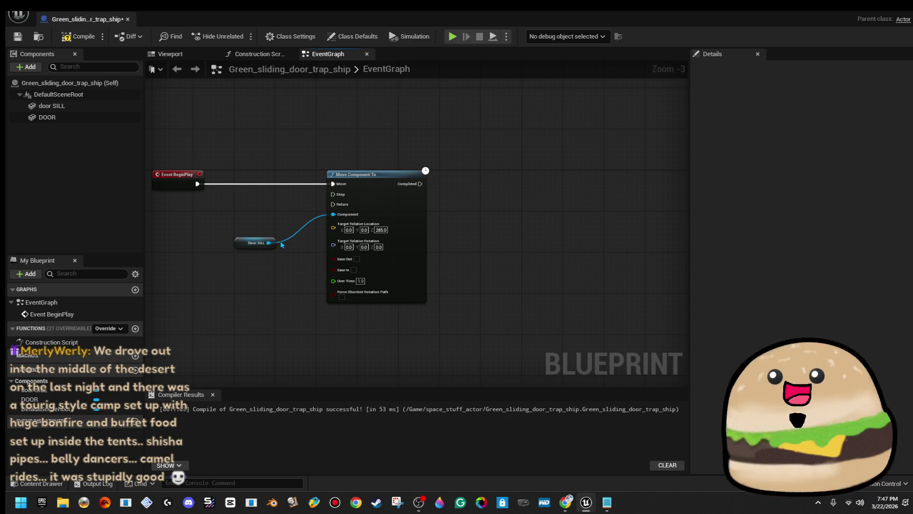
pyautogui.moveTo(243, 242)
pyautogui.mouseDown()
pyautogui.moveTo(273, 219)
pyautogui.moveTo(265, 284)
pyautogui.mouseUp()
# - Duplicate the Door SILL and Move Component To pair, chaining the copy after the first move
pyautogui.moveTo(283, 161); pyautogui.dragTo(428, 326)
pyautogui.rightClick(418, 256)
pyautogui.click(488, 218)
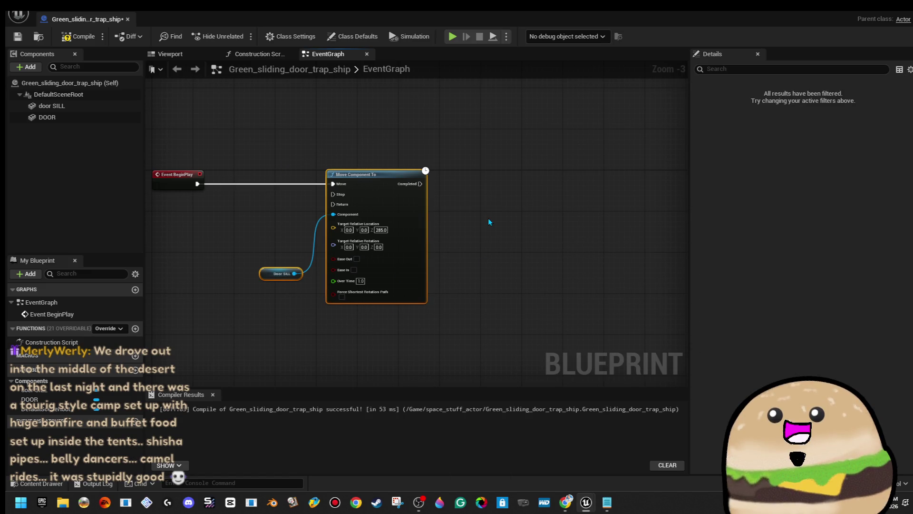
pyautogui.hotkey('ctrl', 'v')
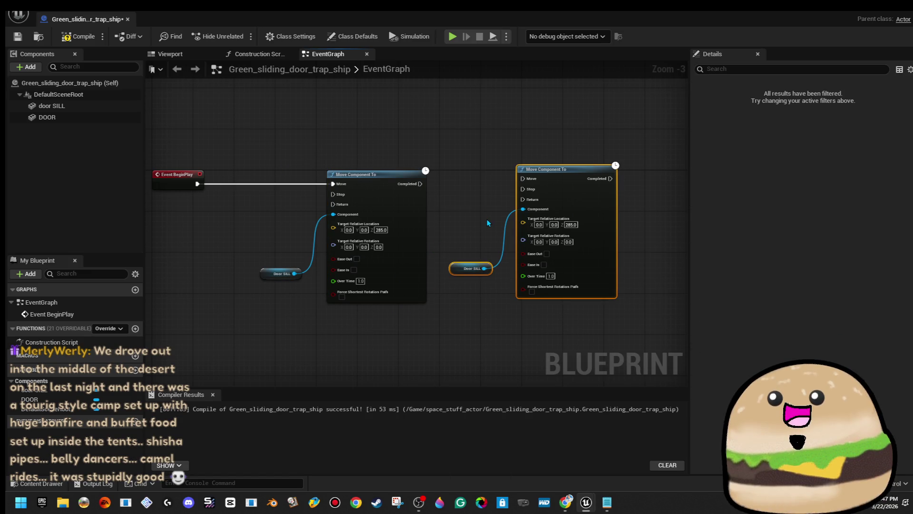
pyautogui.moveTo(523, 179)
pyautogui.mouseDown()
pyautogui.moveTo(501, 192)
pyautogui.moveTo(420, 185)
pyautogui.mouseUp()
pyautogui.click(486, 194)
pyautogui.moveTo(486, 194); pyautogui.dragTo(557, 310)
pyautogui.press('q')
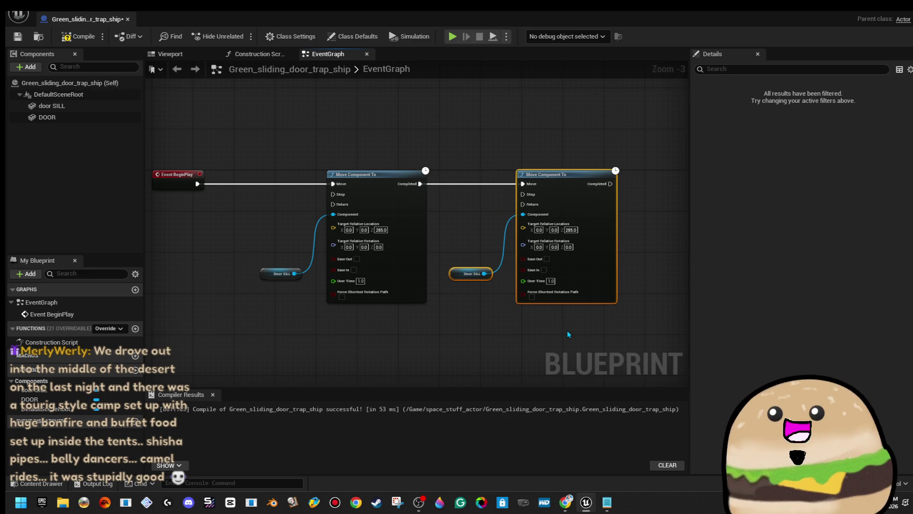
pyautogui.click(538, 333)
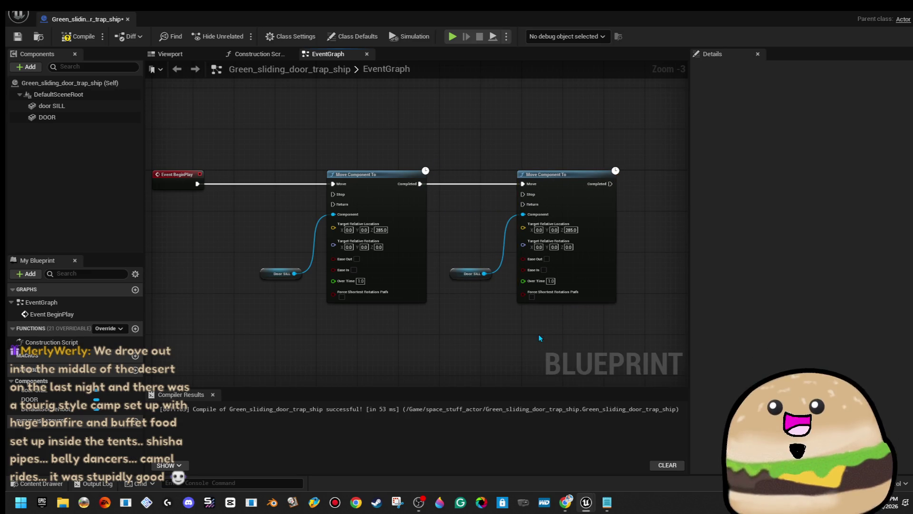
# - Set the second move's target Z location to 30.0
pyautogui.click(573, 229)
pyautogui.write('30')
pyautogui.press('Return')
pyautogui.click(638, 237)
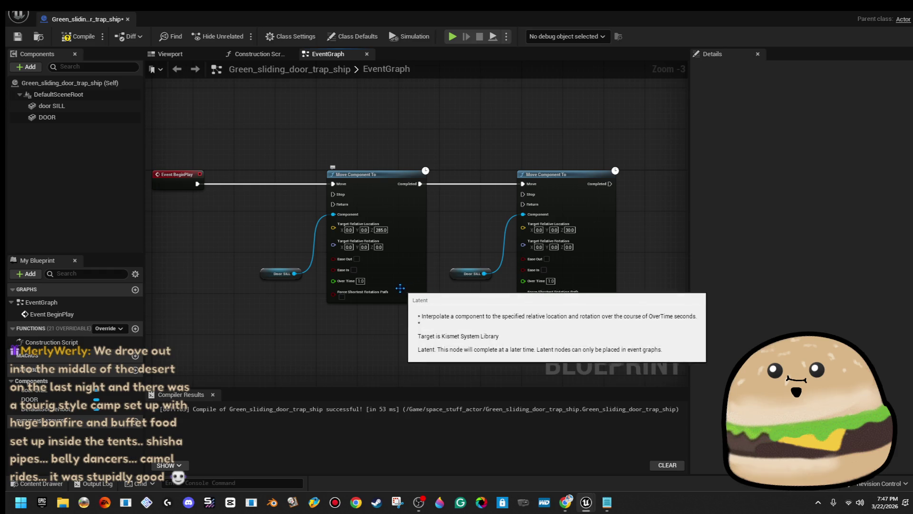
# - Copy both move nodes together with their Door SILL references
pyautogui.moveTo(287, 162)
pyautogui.mouseDown()
pyautogui.moveTo(455, 279)
pyautogui.moveTo(601, 211)
pyautogui.mouseUp()
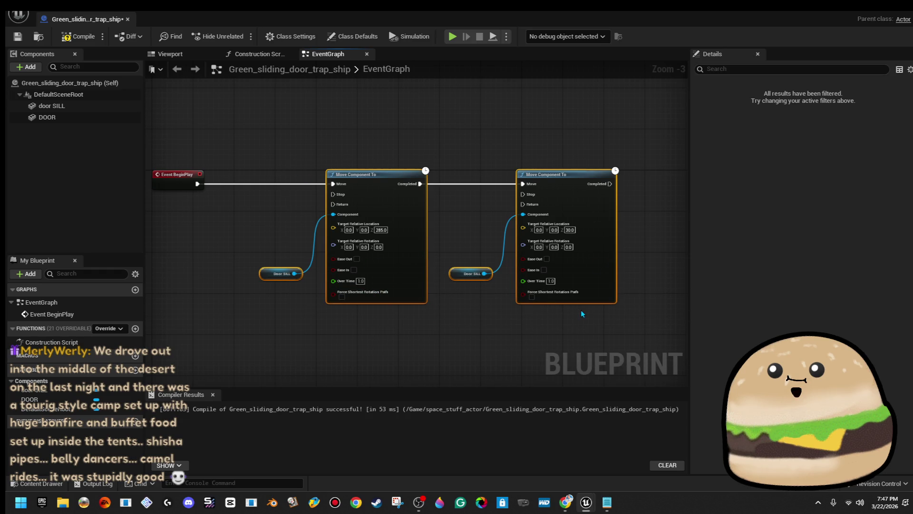
pyautogui.rightClick(601, 212)
pyautogui.click(630, 259)
pyautogui.click(411, 187)
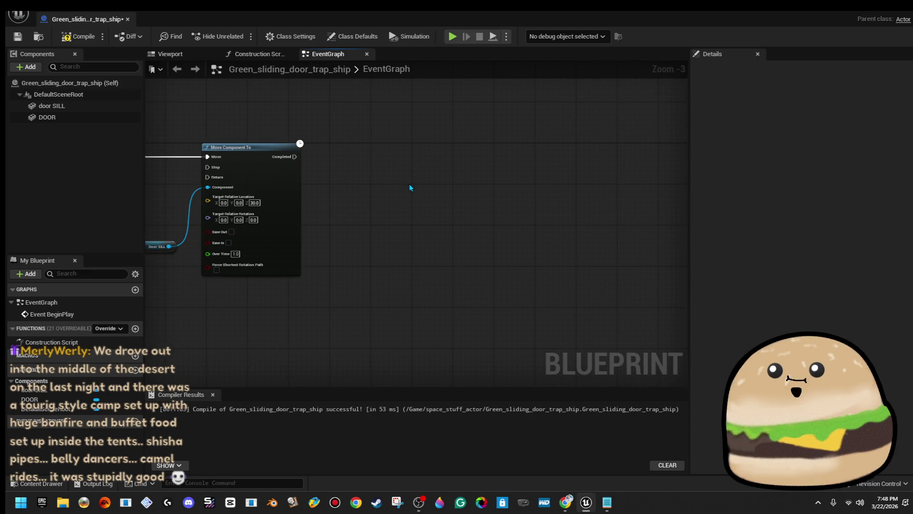
# - Paste the copied move pair and chain it after the existing Move Component To nodes
pyautogui.hotkey('ctrl', 'v')
pyautogui.moveTo(414, 185); pyautogui.dragTo(455, 183)
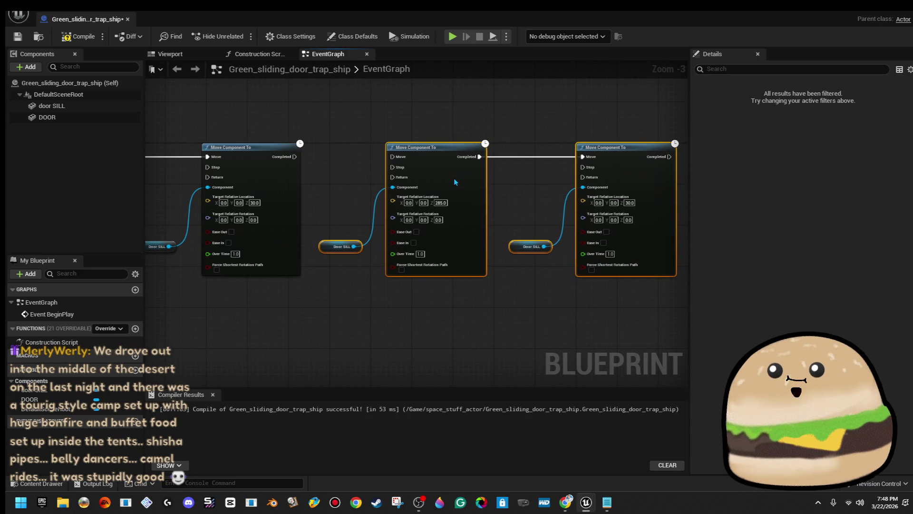
pyautogui.moveTo(391, 157)
pyautogui.mouseDown()
pyautogui.moveTo(315, 167)
pyautogui.moveTo(295, 157)
pyautogui.mouseUp()
pyautogui.scroll(-2, 381, 120)
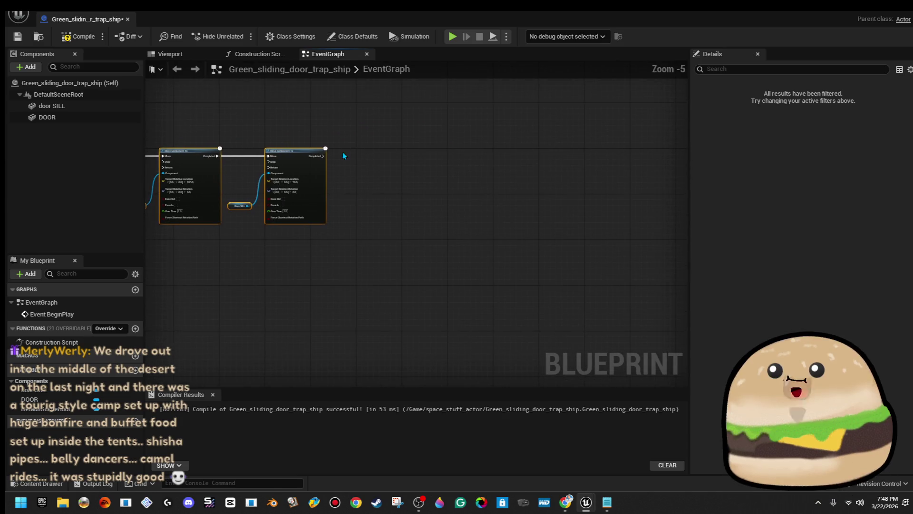
# - Paste a second copy of the move pair and line it up with the chain
pyautogui.click(365, 159)
pyautogui.hotkey('ctrl', 'v')
pyautogui.moveTo(364, 157)
pyautogui.mouseDown()
pyautogui.moveTo(401, 175)
pyautogui.moveTo(418, 166)
pyautogui.moveTo(325, 156)
pyautogui.mouseUp()
pyautogui.press('Delete')
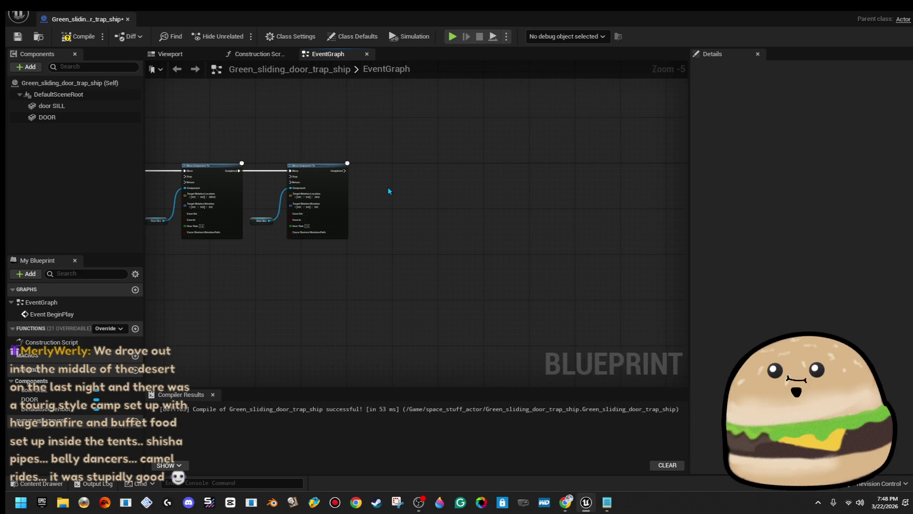
pyautogui.hotkey('ctrl', 'z')
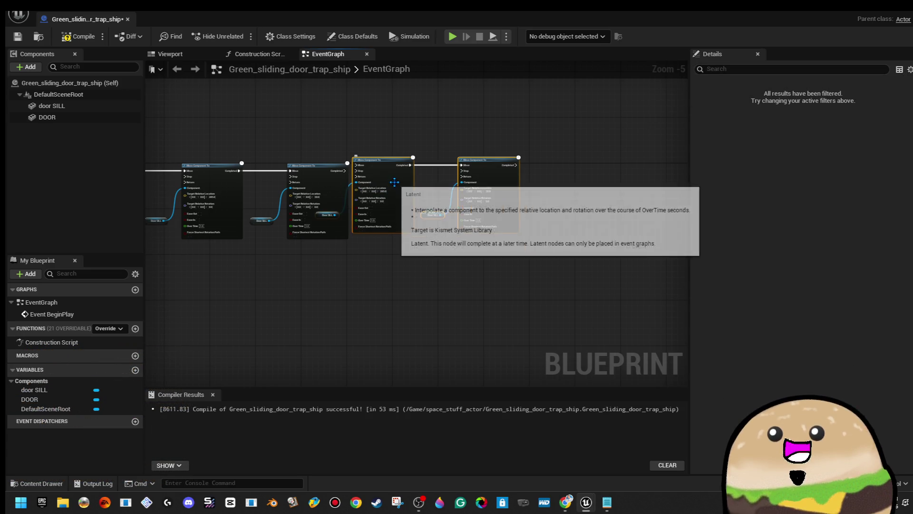
pyautogui.moveTo(451, 189); pyautogui.dragTo(406, 175)
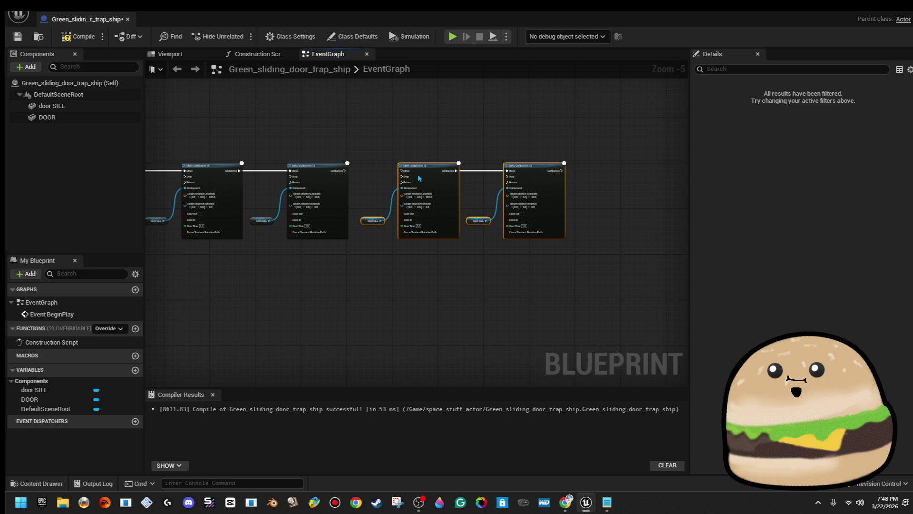
pyautogui.scroll(3, 441, 155)
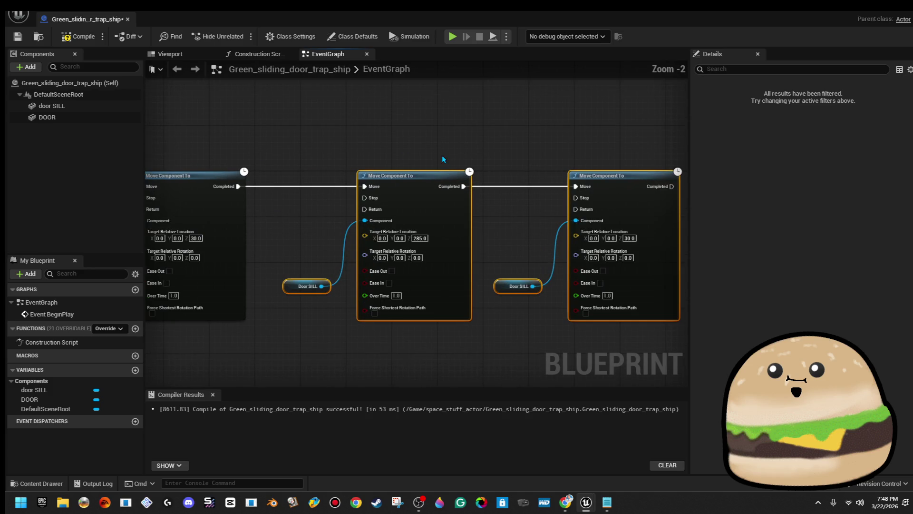
# - Set the copied move to target Z 0.0 with Ease In over 0.25 seconds
pyautogui.click(406, 213)
pyautogui.write('0')
pyautogui.press('Return')
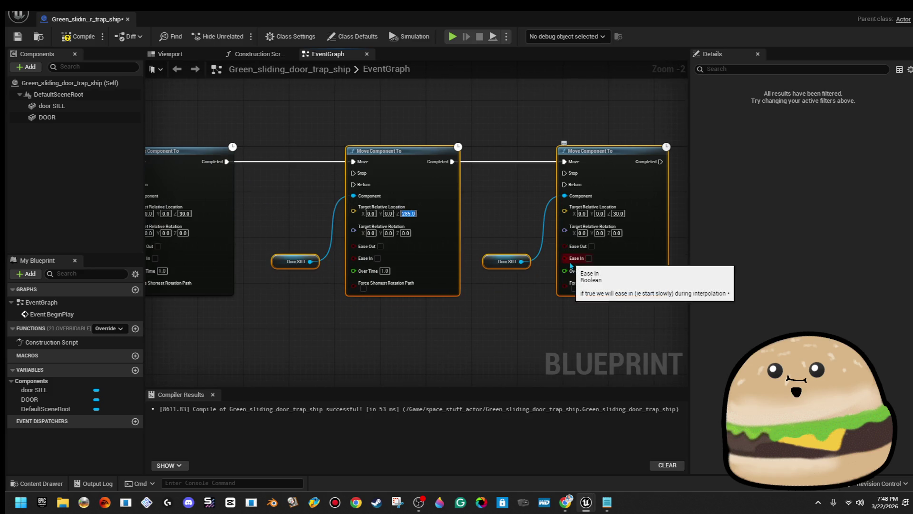
pyautogui.click(377, 258)
pyautogui.click(385, 270)
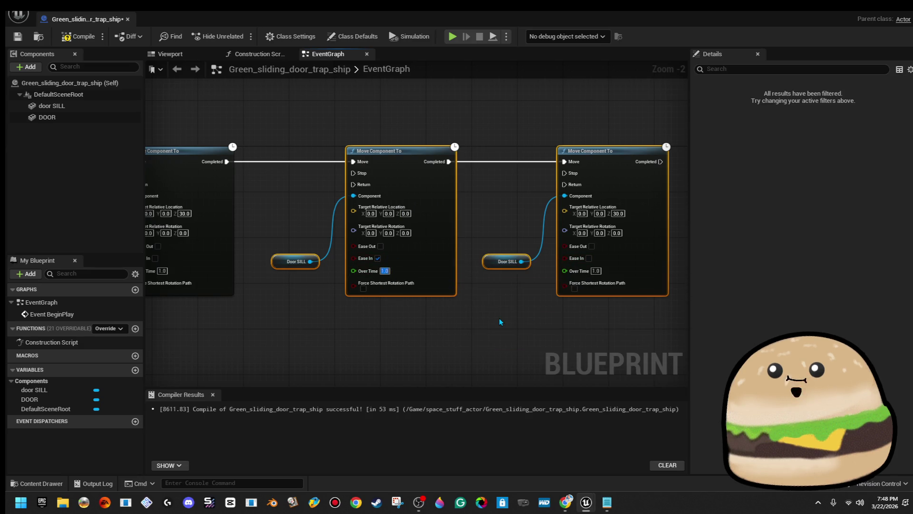
pyautogui.write('25')
pyautogui.press('Return')
pyautogui.click(504, 311)
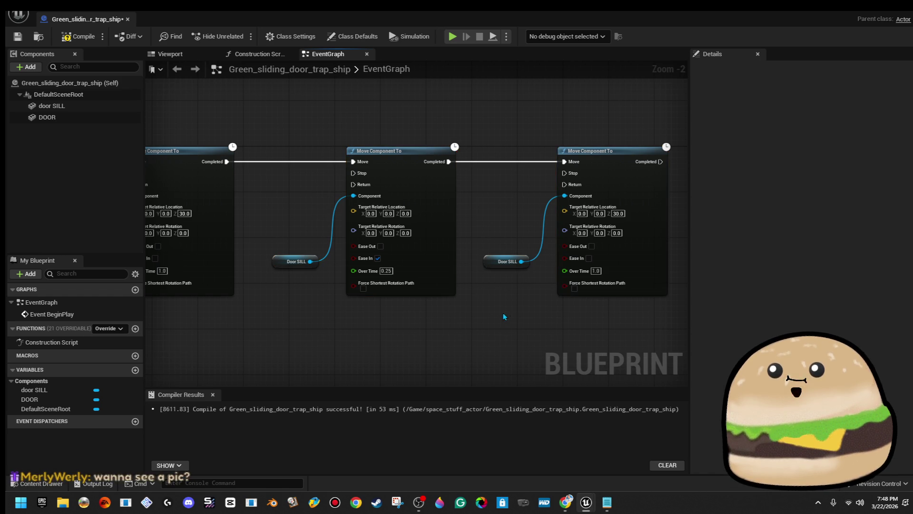
# - Shift the next move node right and drag out a Delay between the two moves
pyautogui.moveTo(480, 144)
pyautogui.mouseDown()
pyautogui.moveTo(636, 319)
pyautogui.moveTo(487, 322)
pyautogui.mouseUp()
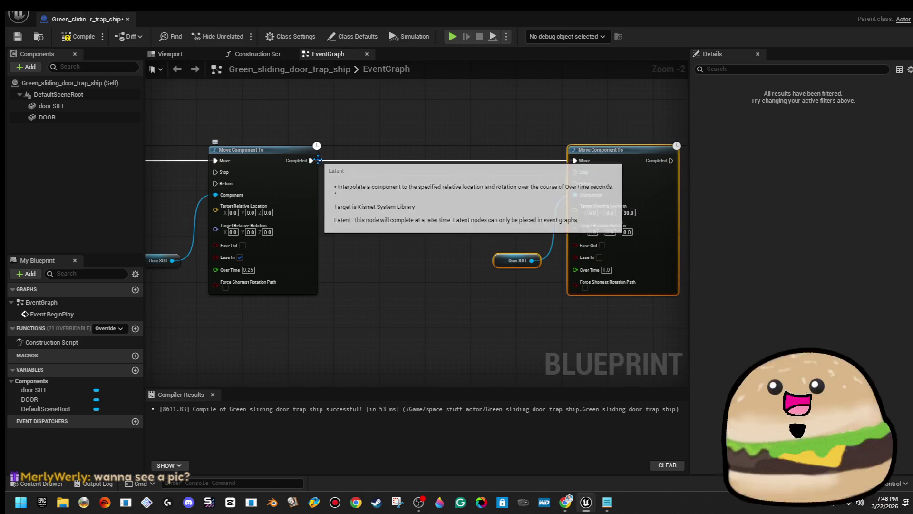
pyautogui.moveTo(310, 161); pyautogui.dragTo(381, 162)
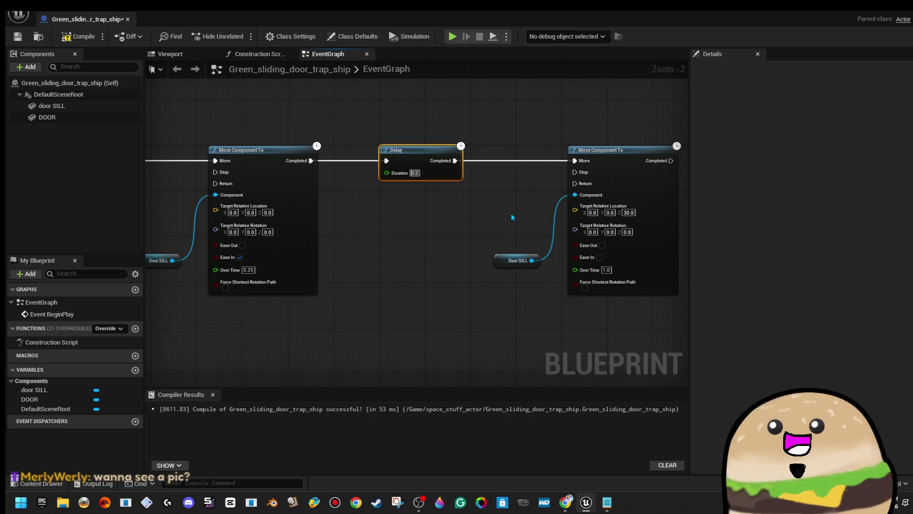
# - Set the Delay node's Duration to 2.0 seconds
pyautogui.press('BackSpace')
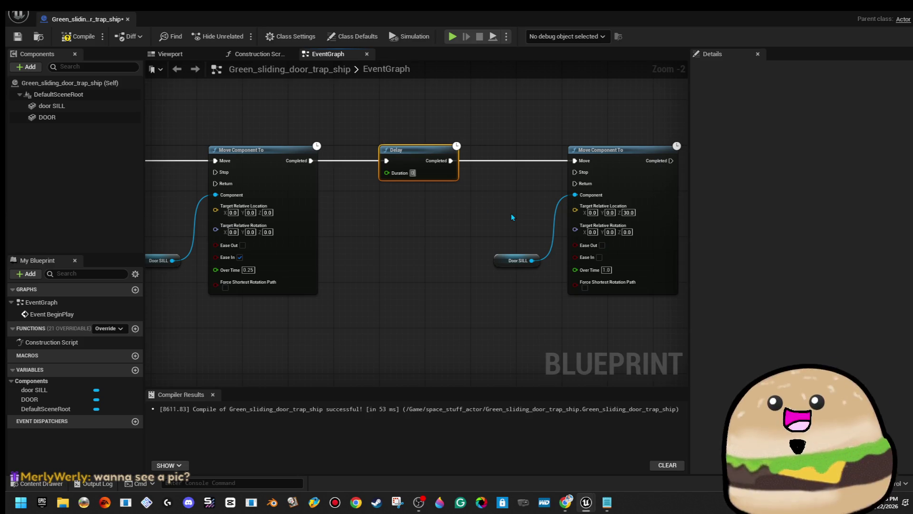
pyautogui.write('5')
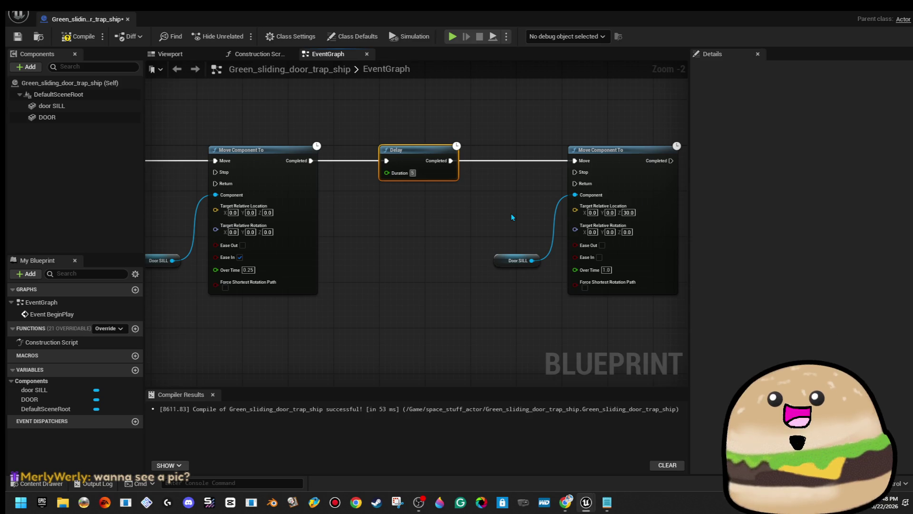
pyautogui.press('Return')
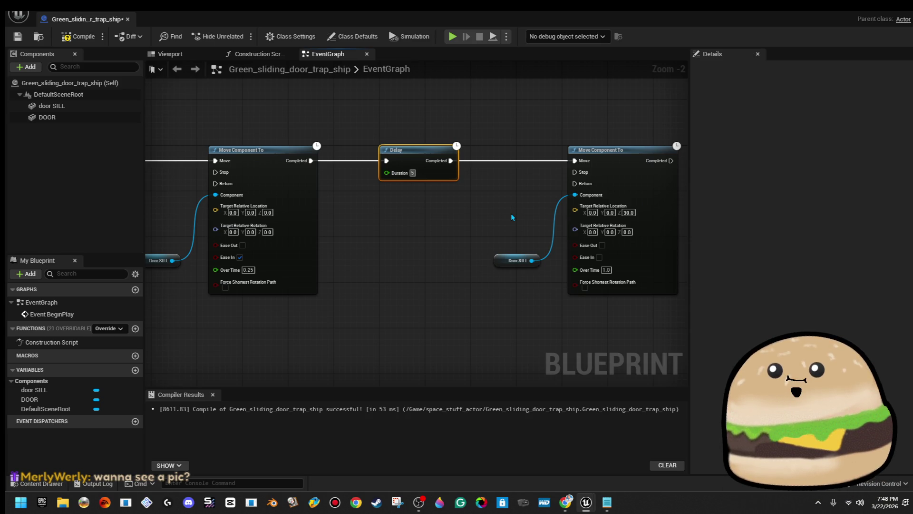
pyautogui.press('BackSpace')
pyautogui.write('2.0')
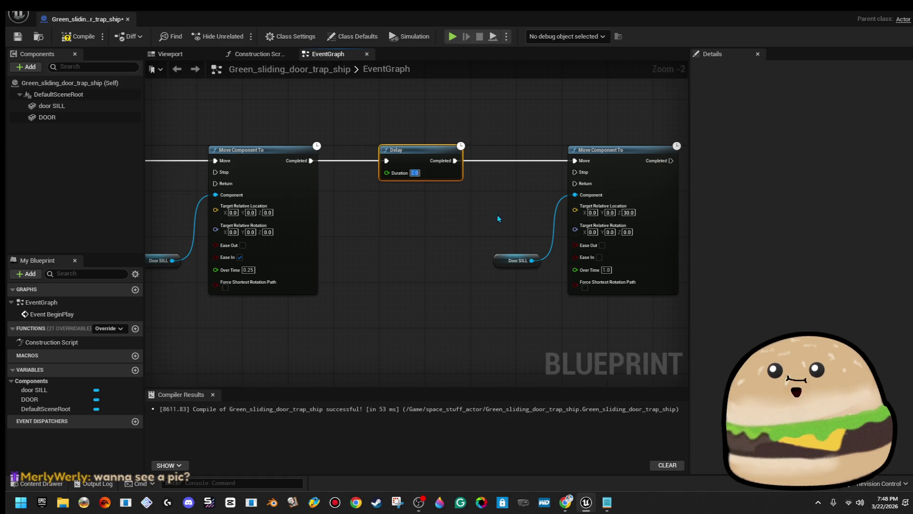
# - Compile and save the blueprint, then enable Ease In on the move after the Delay
pyautogui.click(78, 36)
pyautogui.click(19, 37)
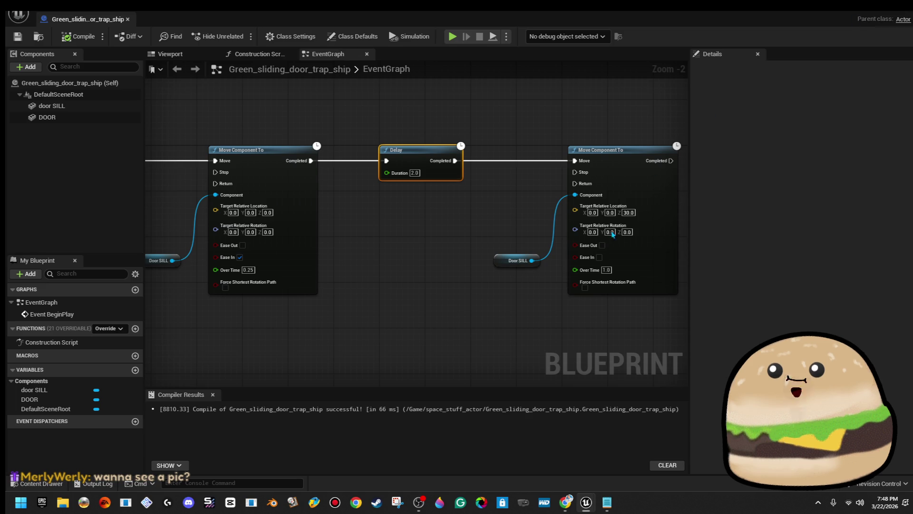
pyautogui.click(599, 256)
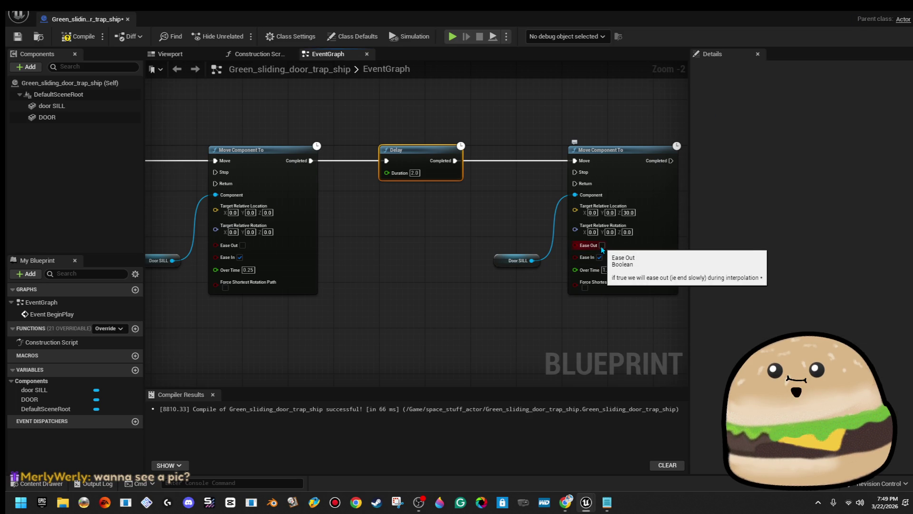
pyautogui.moveTo(384, 252); pyautogui.dragTo(142, 248)
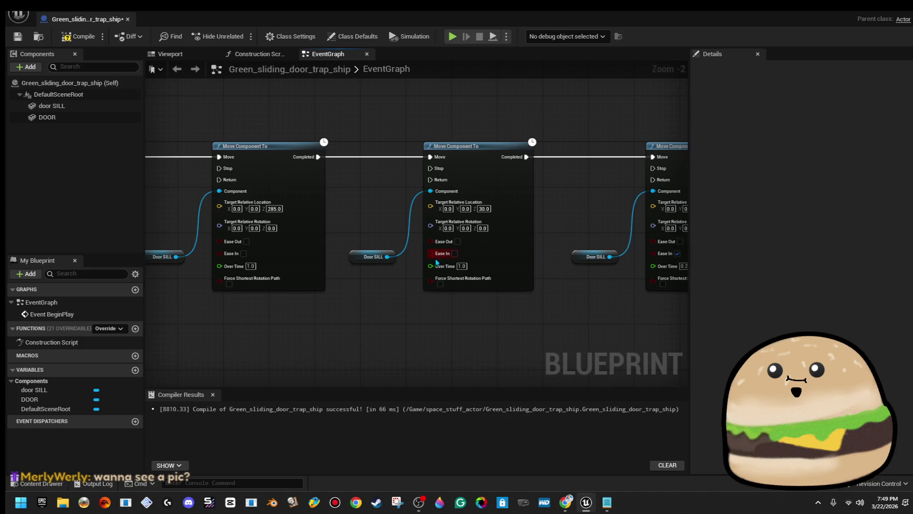
# - Enable Ease In on the middle, Z 30, first and second move nodes, then compile and save
pyautogui.click(454, 253)
pyautogui.moveTo(449, 258)
pyautogui.mouseDown()
pyautogui.moveTo(316, 232)
pyautogui.moveTo(476, 214)
pyautogui.moveTo(365, 219)
pyautogui.mouseUp()
pyautogui.click(321, 228)
pyautogui.click(322, 228)
pyautogui.scroll(-1, 409, 195)
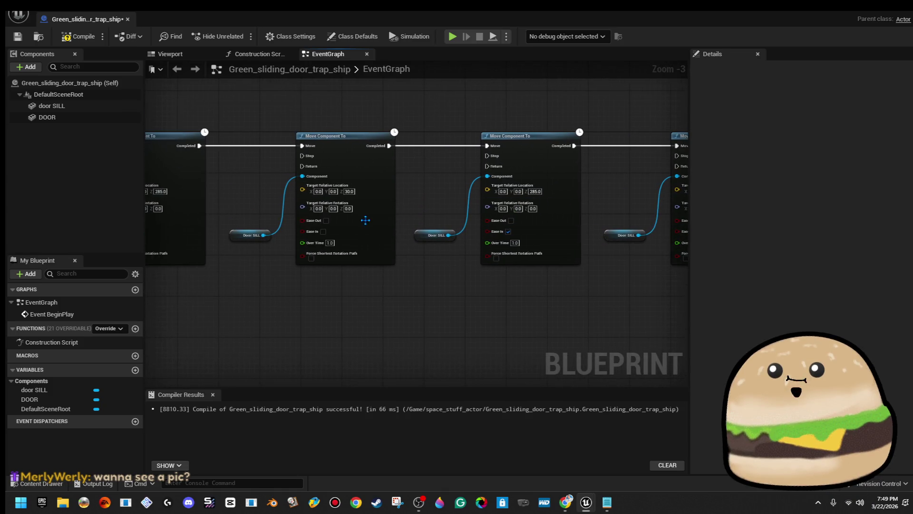
pyautogui.moveTo(235, 212); pyautogui.dragTo(411, 217)
pyautogui.click(309, 236)
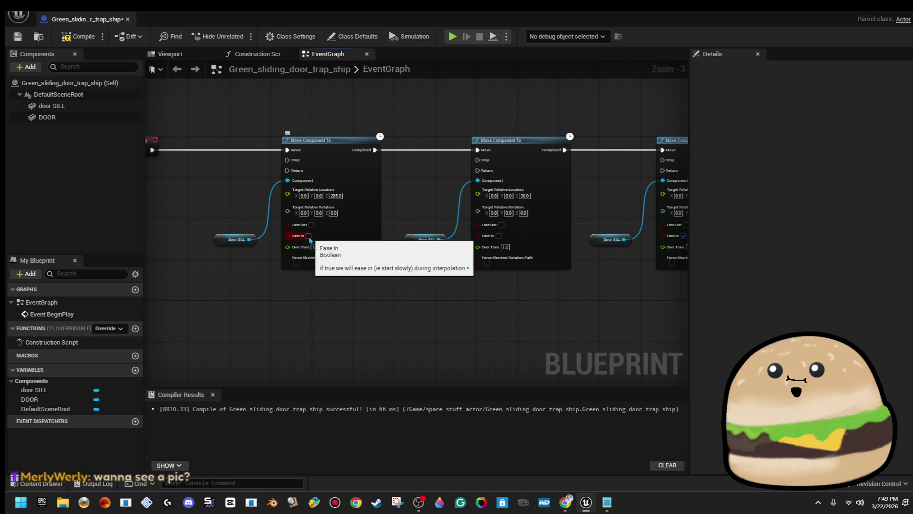
pyautogui.click(498, 235)
pyautogui.moveTo(387, 229); pyautogui.dragTo(446, 233)
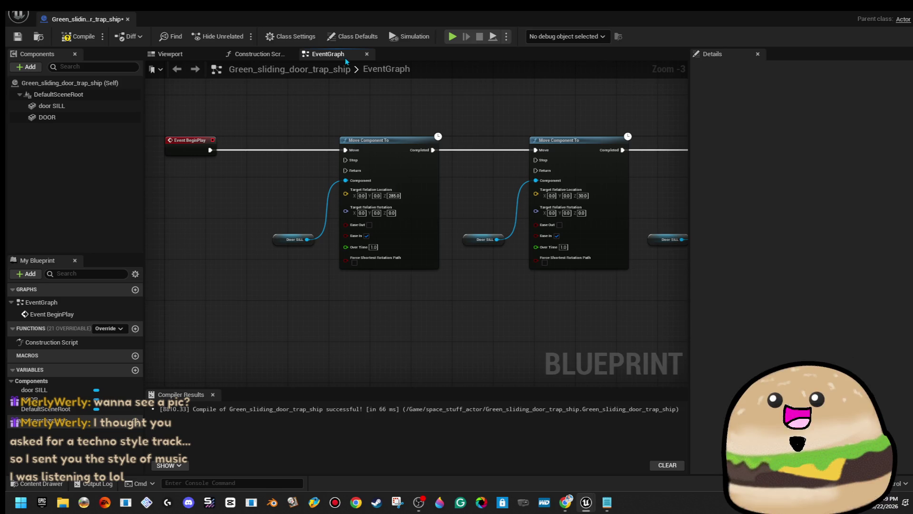
pyautogui.click(78, 36)
pyautogui.click(18, 37)
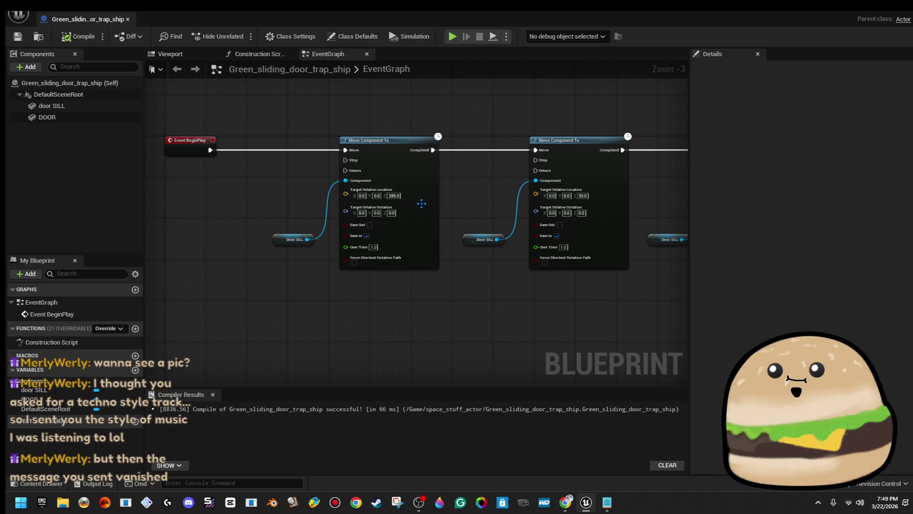
# - Nudge the last Move Component To node slightly left into line
pyautogui.moveTo(485, 177); pyautogui.dragTo(150, 202)
pyautogui.scroll(-4, 523, 143)
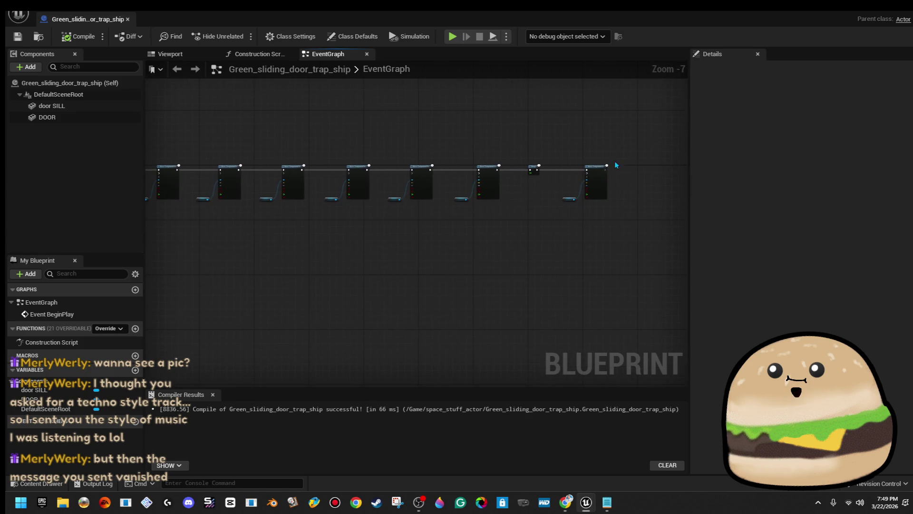
pyautogui.scroll(3, 598, 152)
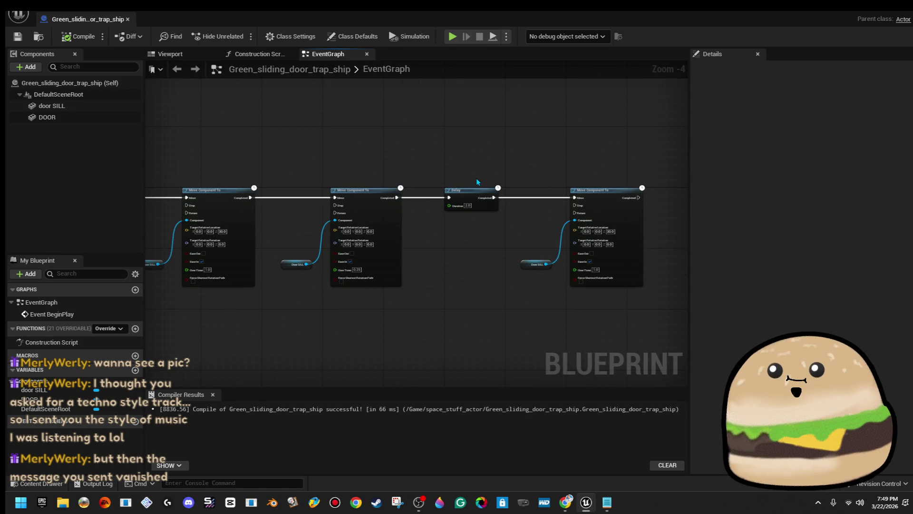
pyautogui.click(594, 208)
pyautogui.moveTo(615, 285); pyautogui.dragTo(607, 285)
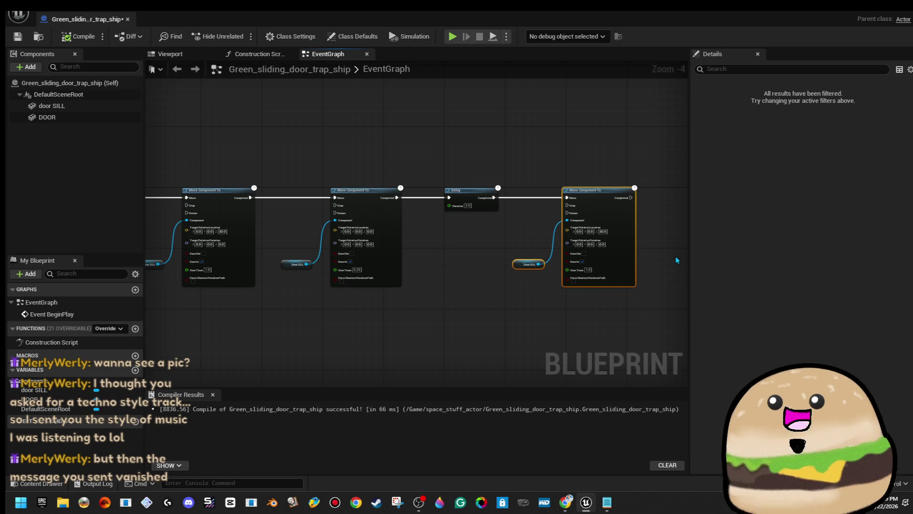
pyautogui.click(676, 258)
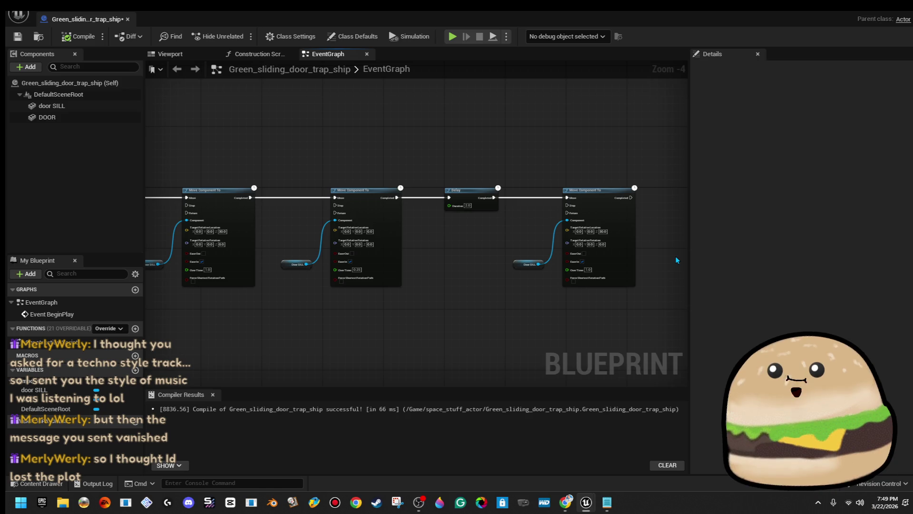
# - Center the last move node and bring up the All Actions menu beside it
pyautogui.scroll(2, 675, 256)
pyautogui.moveTo(652, 224); pyautogui.dragTo(440, 219)
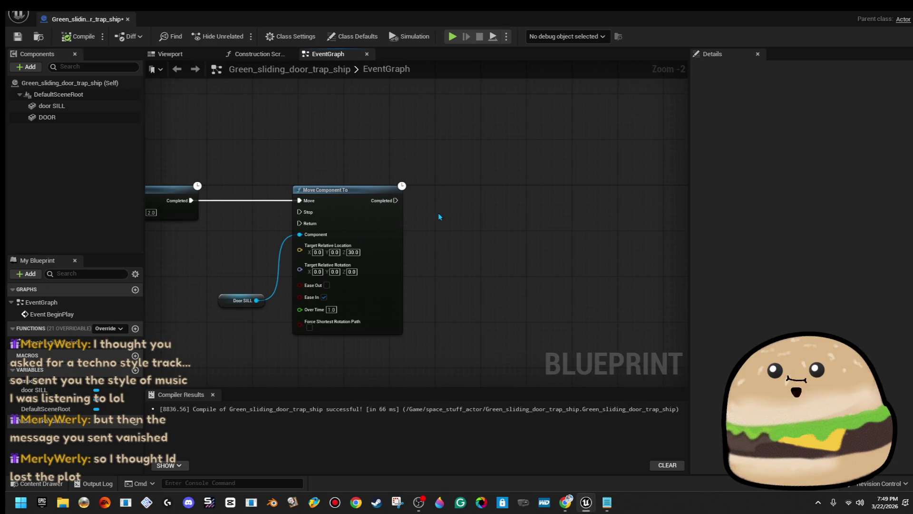
pyautogui.rightClick(475, 198)
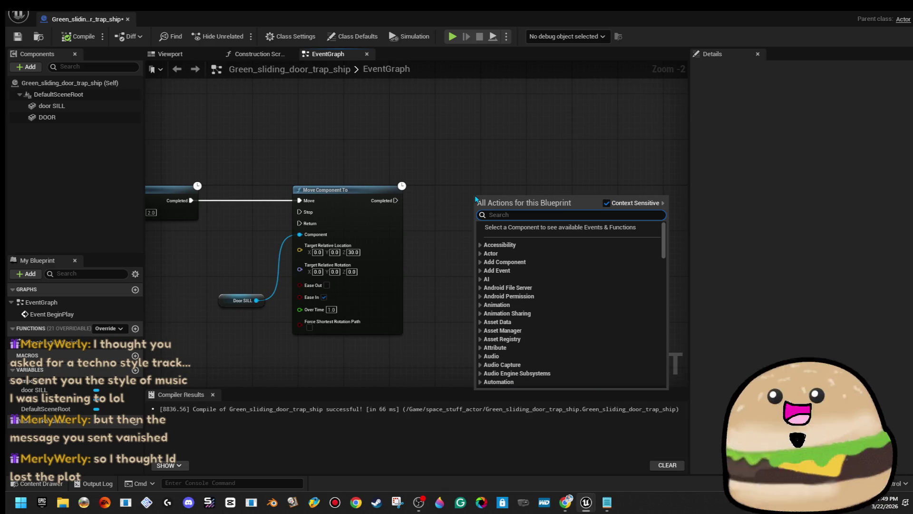
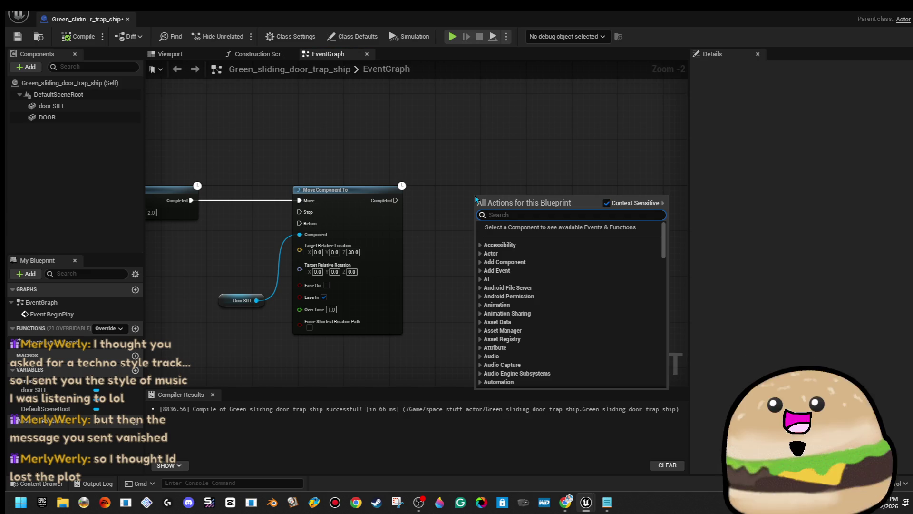
# - Search 'custom' in the graph's action list and add a Custom Event node below Event BeginPlay
pyautogui.click(504, 168)
pyautogui.scroll(-4, 504, 170)
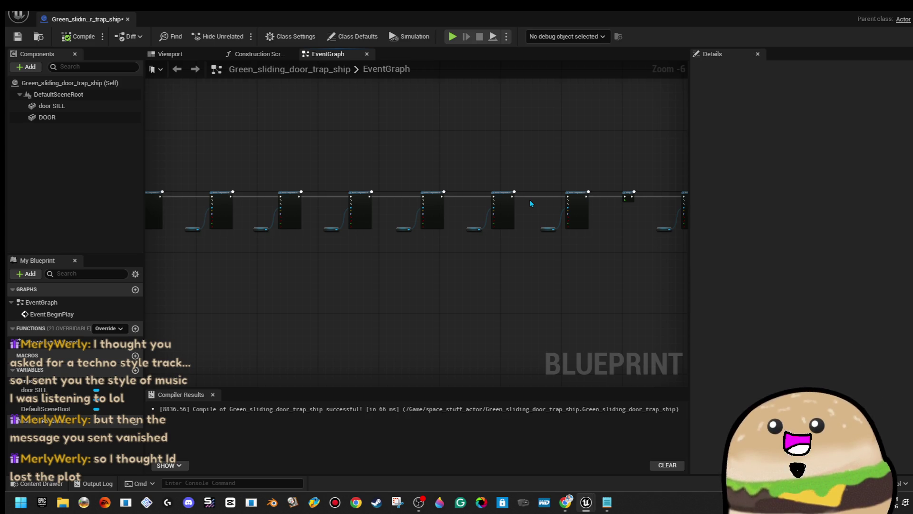
pyautogui.scroll(3, 310, 233)
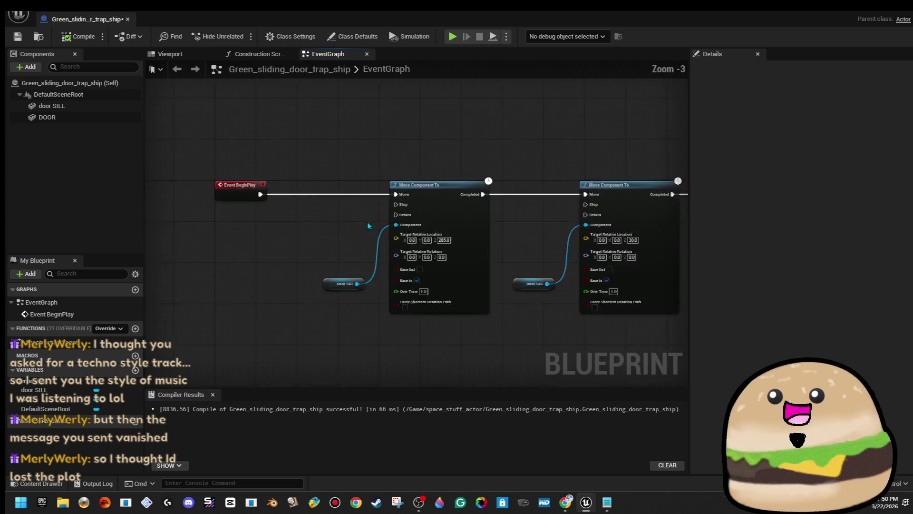
pyautogui.scroll(2, 368, 224)
pyautogui.rightClick(312, 231)
pyautogui.write('custo')
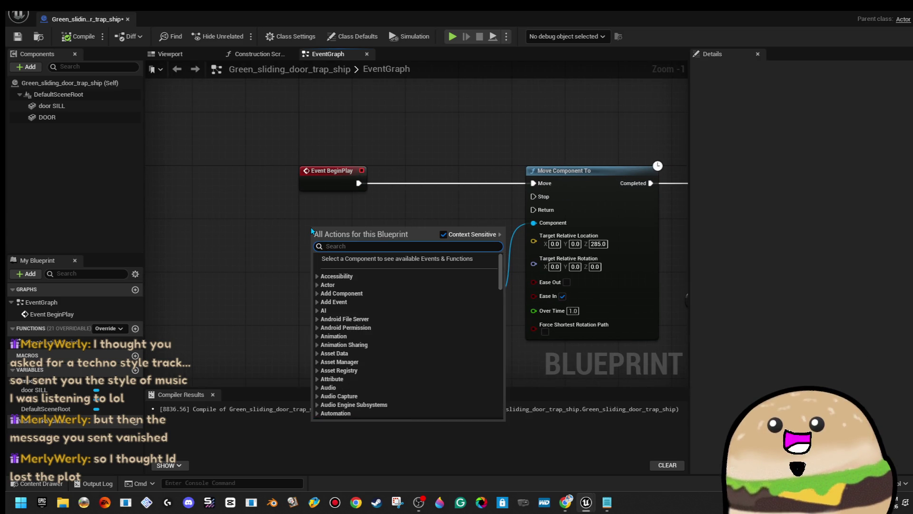
pyautogui.press('BackSpace')
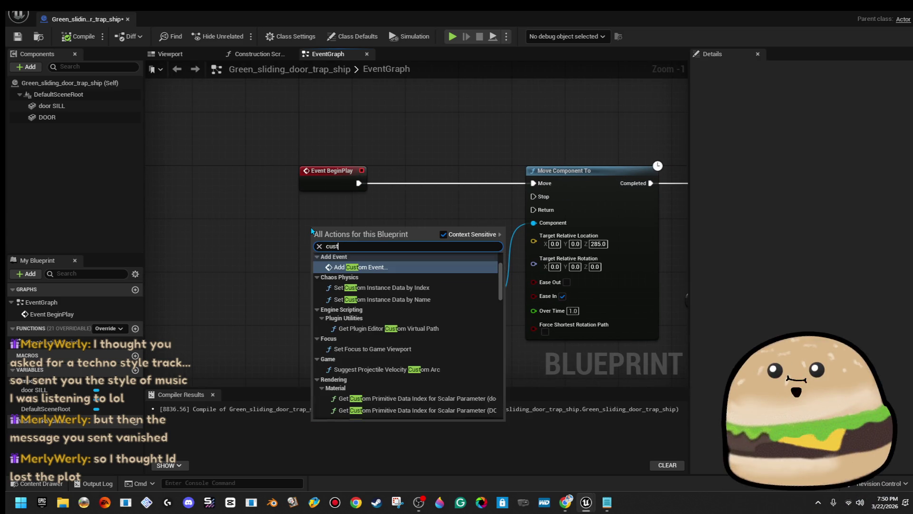
pyautogui.press('Return')
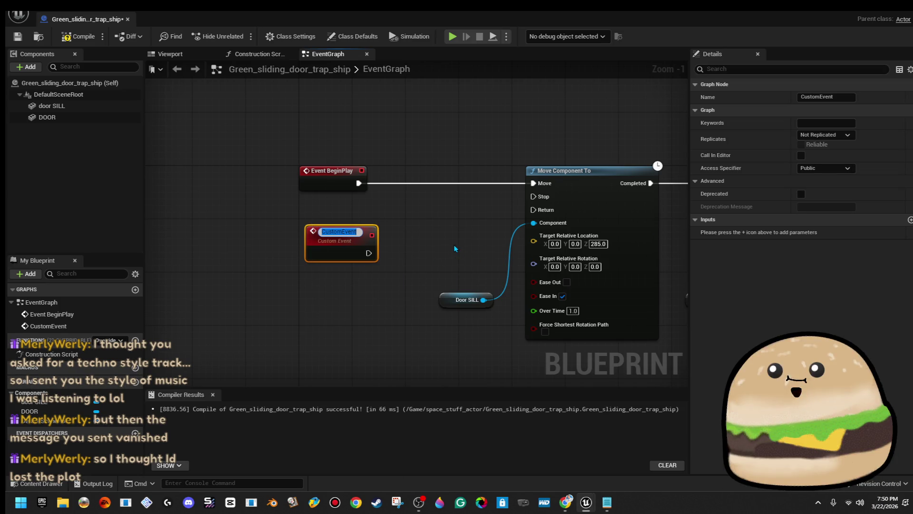
# - Name the custom event Restart and wire it to the first Move Component To's Move pin
pyautogui.write('Restart')
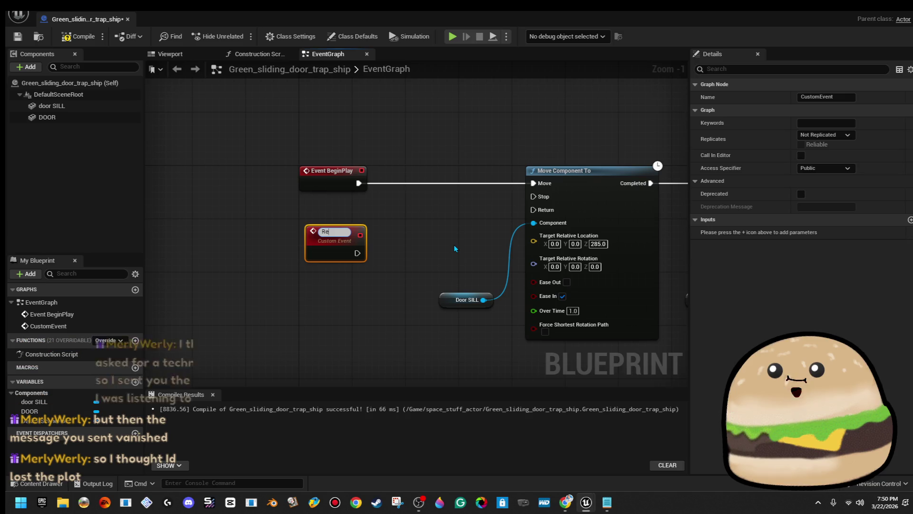
pyautogui.press('Return')
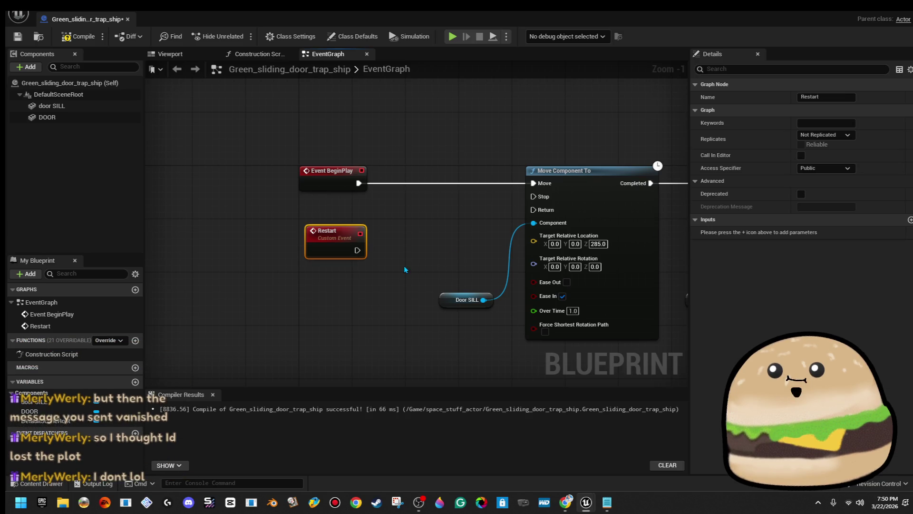
pyautogui.moveTo(361, 250)
pyautogui.mouseDown()
pyautogui.moveTo(518, 273)
pyautogui.moveTo(518, 205)
pyautogui.mouseUp()
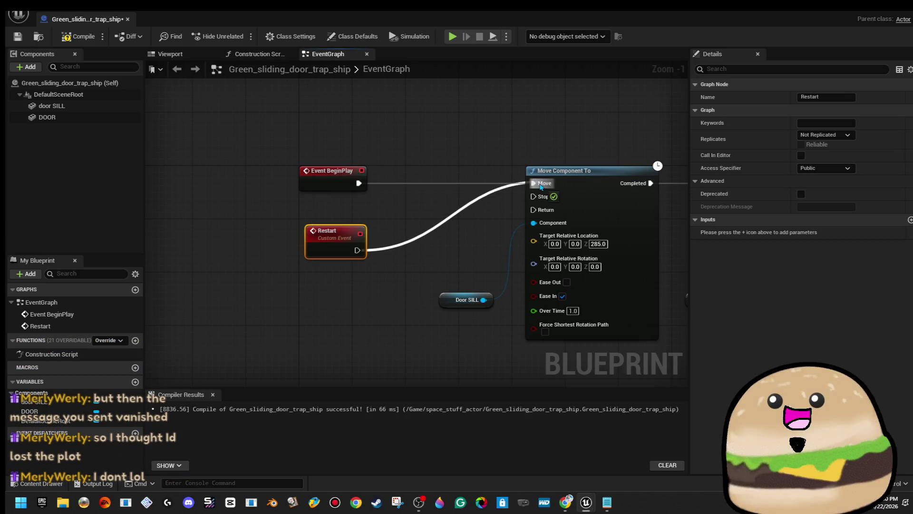
# - Add a Restart call after the last move's Completed pin, compile, and return to the level
pyautogui.scroll(-3, 637, 162)
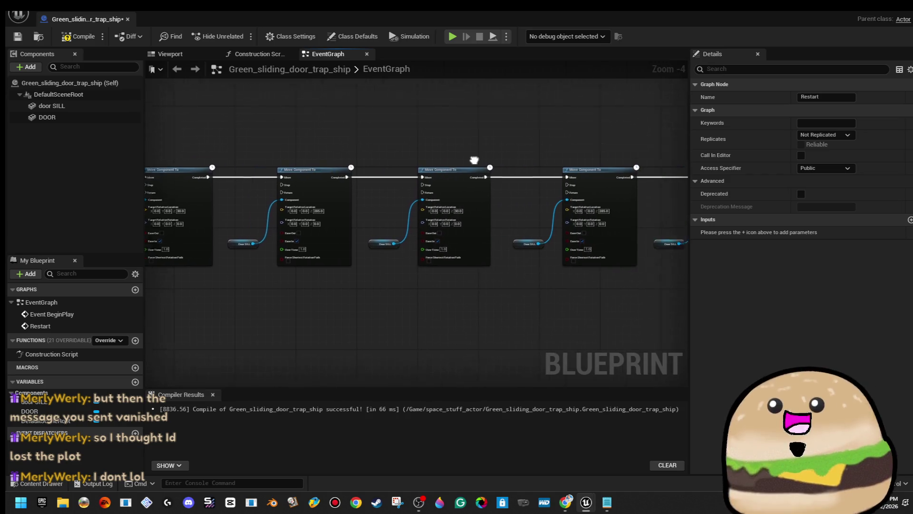
pyautogui.moveTo(482, 167); pyautogui.dragTo(524, 201)
pyautogui.moveTo(592, 283); pyautogui.dragTo(526, 255)
pyautogui.scroll(1, 492, 173)
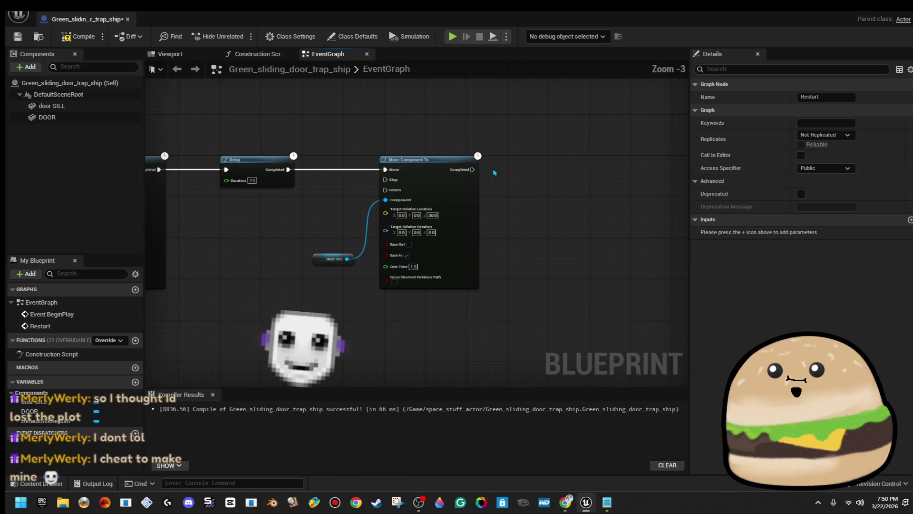
pyautogui.moveTo(493, 173)
pyautogui.mouseDown()
pyautogui.moveTo(389, 174)
pyautogui.moveTo(439, 177)
pyautogui.mouseUp()
pyautogui.click(441, 162)
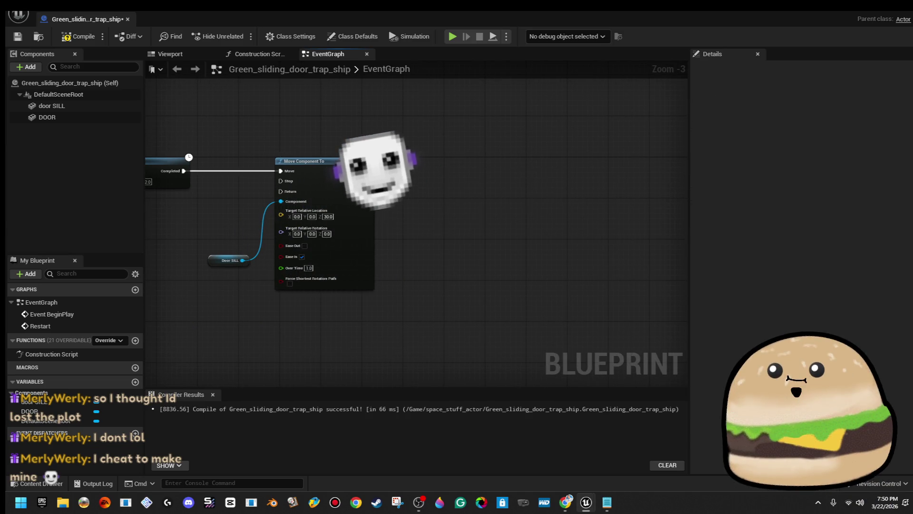
pyautogui.moveTo(369, 171); pyautogui.dragTo(445, 176)
pyautogui.write('re')
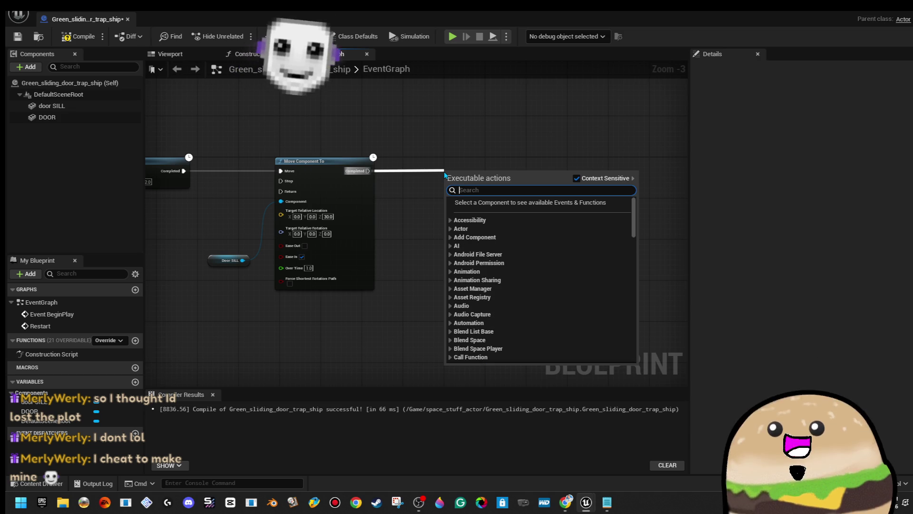
pyautogui.write('sta')
pyautogui.press('Return')
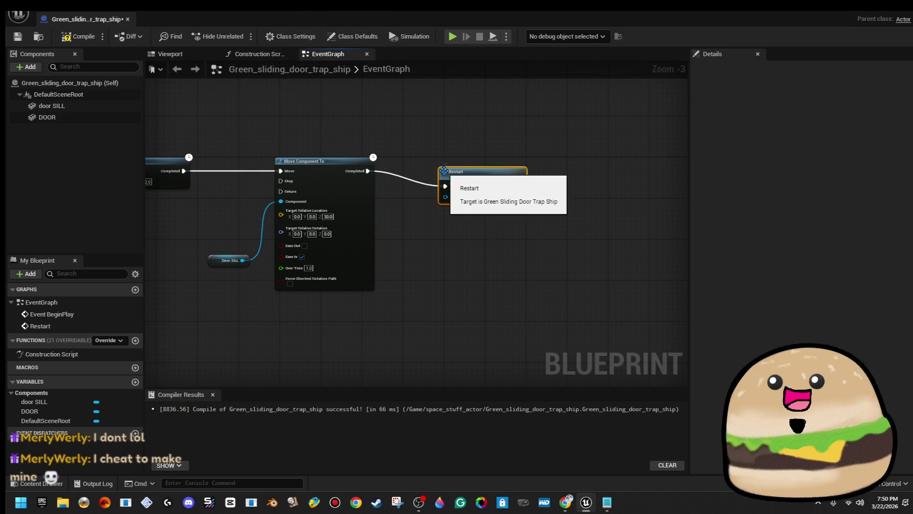
pyautogui.press('q')
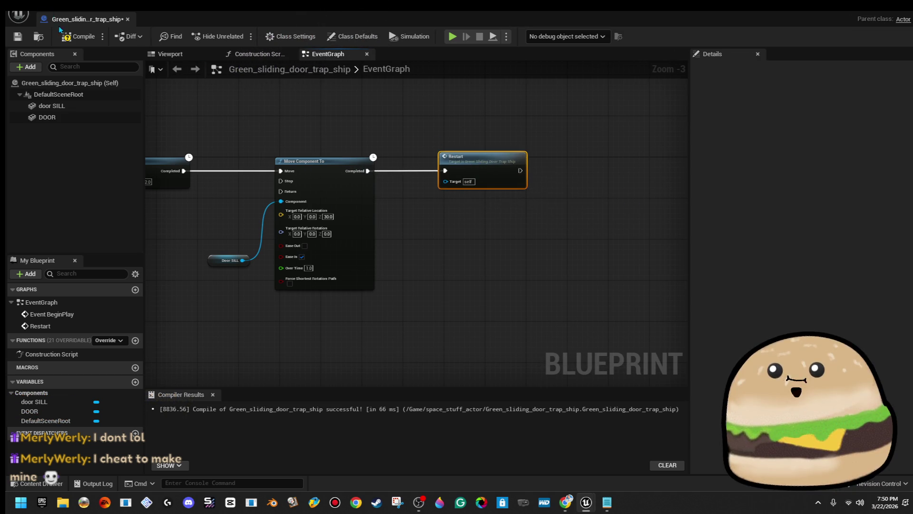
pyautogui.click(62, 31)
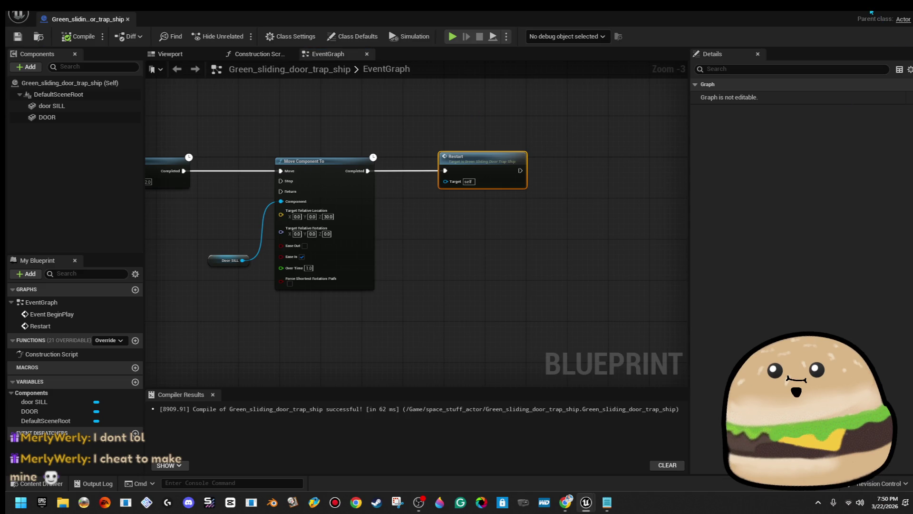
pyautogui.click(872, 12)
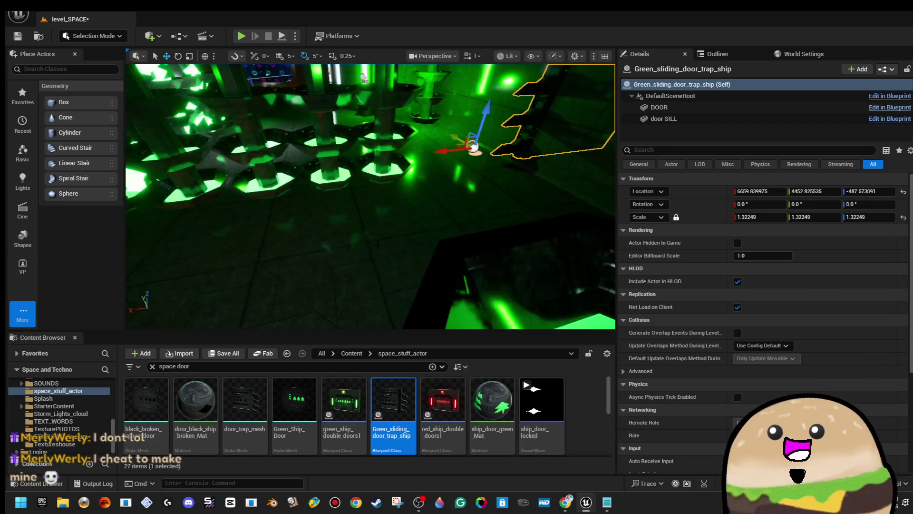
pyautogui.rightClick(377, 172)
pyautogui.click(419, 481)
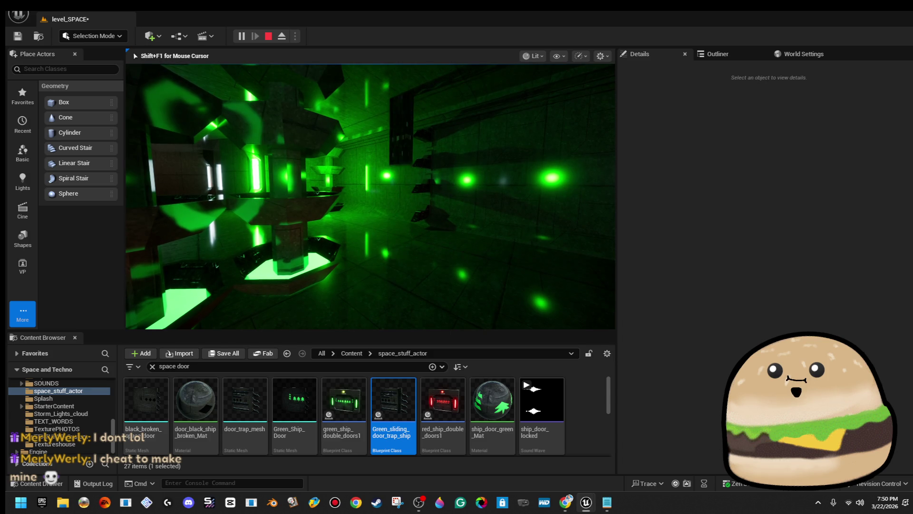
pyautogui.press('Escape')
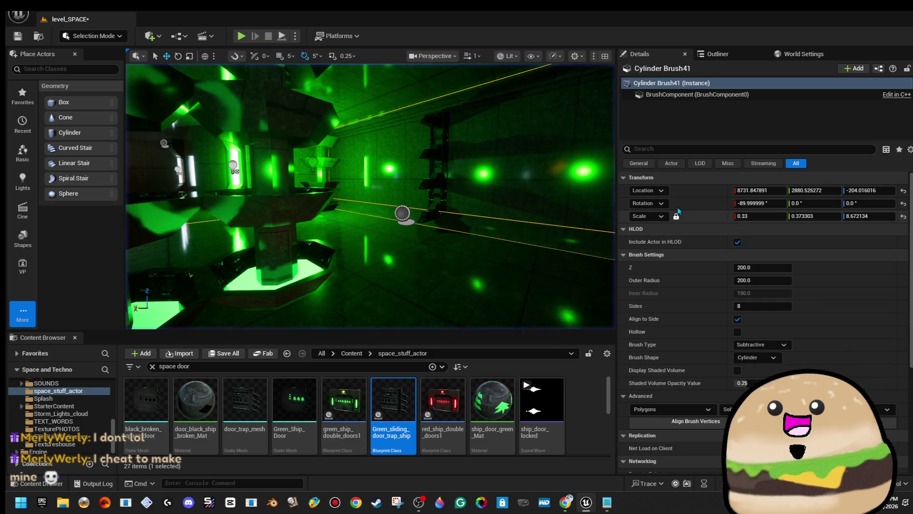
pyautogui.doubleClick(394, 402)
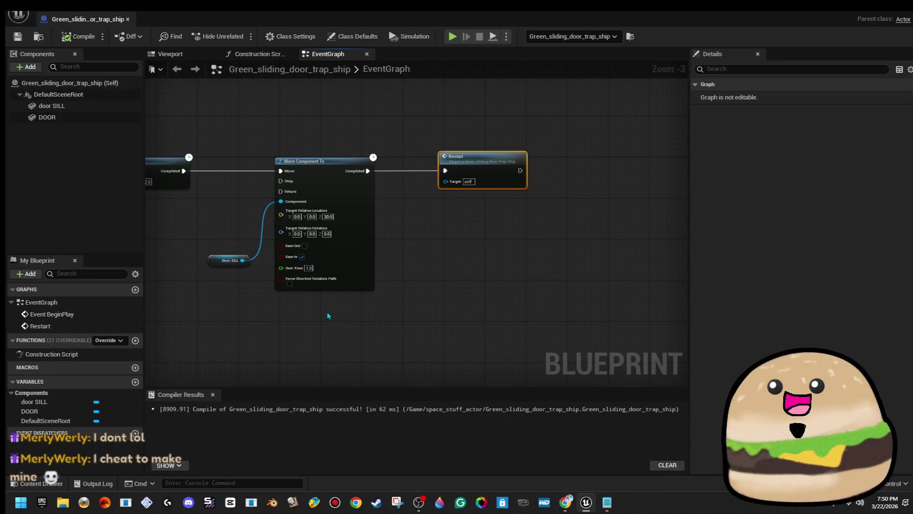
pyautogui.moveTo(327, 315); pyautogui.dragTo(600, 318)
pyautogui.click(485, 264)
pyautogui.moveTo(435, 287)
pyautogui.mouseDown()
pyautogui.moveTo(98, 283)
pyautogui.moveTo(131, 281)
pyautogui.mouseUp()
pyautogui.moveTo(594, 228); pyautogui.dragTo(121, 244)
pyautogui.moveTo(437, 285)
pyautogui.mouseDown()
pyautogui.moveTo(224, 299)
pyautogui.moveTo(338, 257)
pyautogui.mouseUp()
pyautogui.click(316, 269)
pyautogui.moveTo(316, 310); pyautogui.dragTo(395, 296)
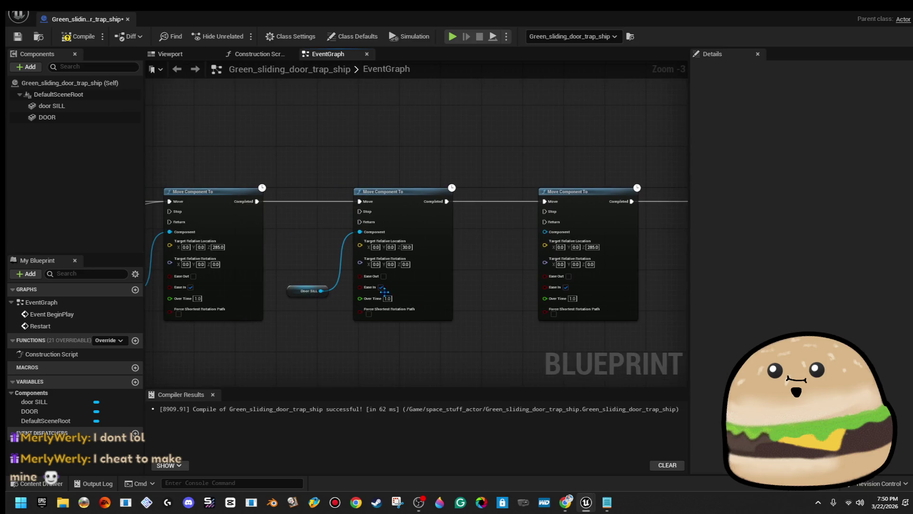
pyautogui.hotkey('ctrl', 'z')
pyautogui.hotkey('ctrl', 'z')
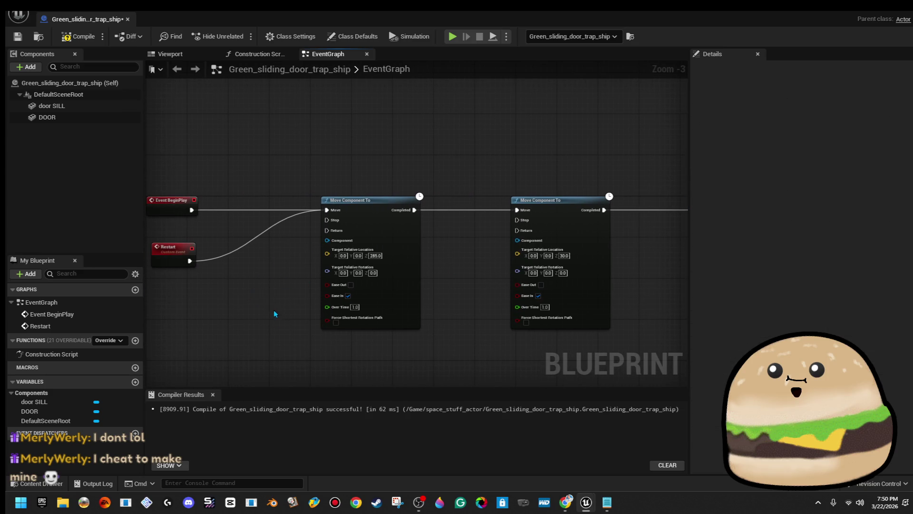
# - Place a DOOR getter in the graph and wire it to the next moves' Component pins
pyautogui.click(76, 117)
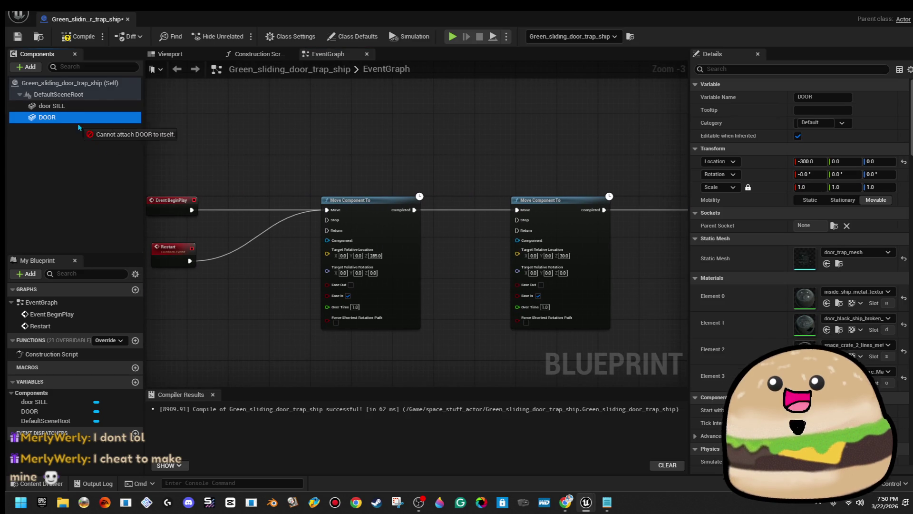
pyautogui.moveTo(272, 364)
pyautogui.mouseDown()
pyautogui.moveTo(270, 351)
pyautogui.moveTo(328, 267)
pyautogui.moveTo(329, 245)
pyautogui.mouseUp()
pyautogui.moveTo(299, 357); pyautogui.dragTo(518, 240)
pyautogui.moveTo(357, 361)
pyautogui.mouseDown()
pyautogui.moveTo(198, 340)
pyautogui.moveTo(476, 279)
pyautogui.moveTo(515, 241)
pyautogui.mouseUp()
# - Connect the fourth Move Component To's Component pin to DOOR and review the chain
pyautogui.scroll(-1, 203, 329)
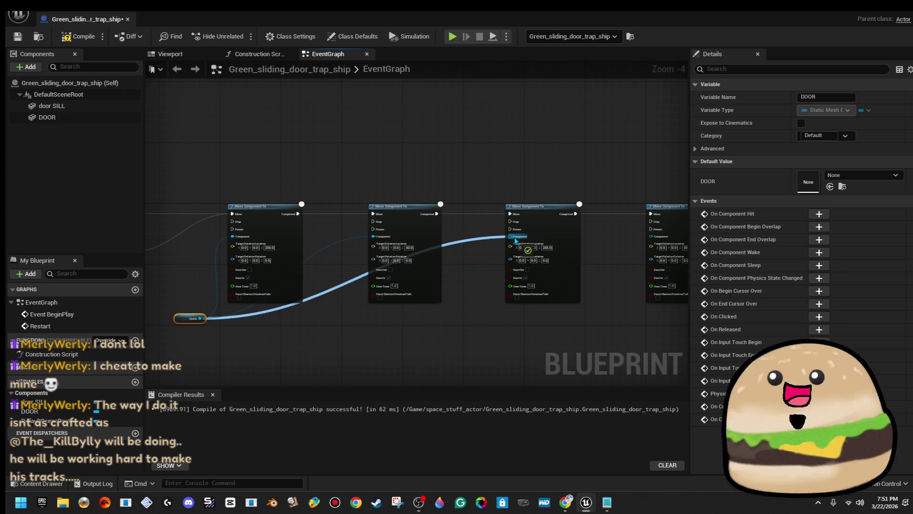
pyautogui.moveTo(651, 237)
pyautogui.mouseDown()
pyautogui.moveTo(199, 317)
pyautogui.moveTo(573, 336)
pyautogui.moveTo(685, 300)
pyautogui.moveTo(411, 240)
pyautogui.mouseUp()
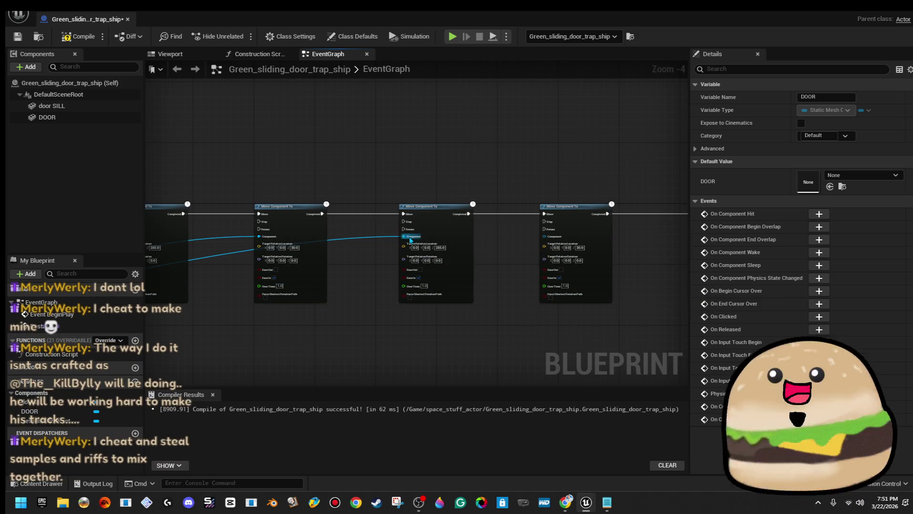
pyautogui.moveTo(544, 237)
pyautogui.mouseDown()
pyautogui.moveTo(189, 323)
pyautogui.moveTo(137, 319)
pyautogui.moveTo(247, 323)
pyautogui.moveTo(145, 320)
pyautogui.moveTo(233, 335)
pyautogui.moveTo(217, 324)
pyautogui.moveTo(524, 334)
pyautogui.moveTo(685, 322)
pyautogui.moveTo(561, 297)
pyautogui.moveTo(509, 255)
pyautogui.moveTo(521, 243)
pyautogui.mouseUp()
pyautogui.moveTo(606, 298); pyautogui.dragTo(388, 281)
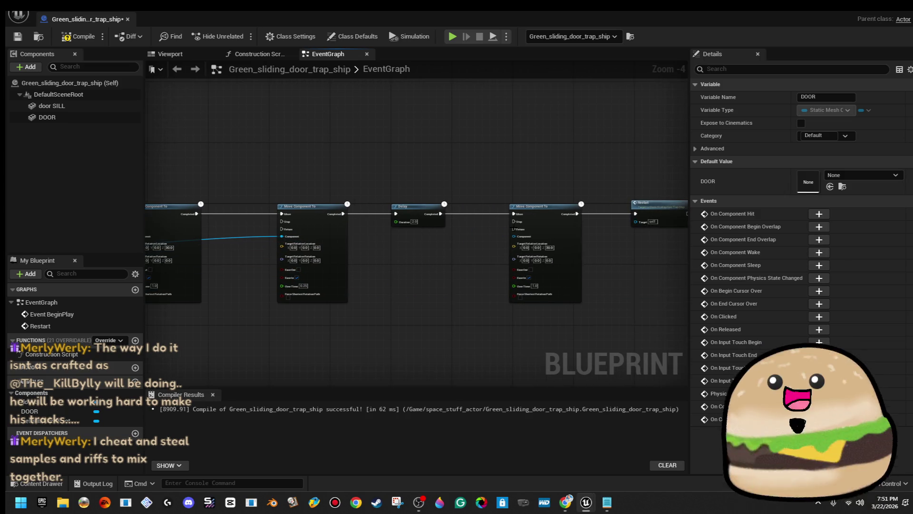
pyautogui.moveTo(513, 236)
pyautogui.mouseDown()
pyautogui.moveTo(435, 276)
pyautogui.moveTo(57, 323)
pyautogui.moveTo(242, 318)
pyautogui.mouseUp()
pyautogui.moveTo(506, 337)
pyautogui.mouseDown()
pyautogui.moveTo(285, 332)
pyautogui.moveTo(418, 337)
pyautogui.moveTo(375, 275)
pyautogui.mouseUp()
pyautogui.moveTo(280, 302); pyautogui.dragTo(435, 293)
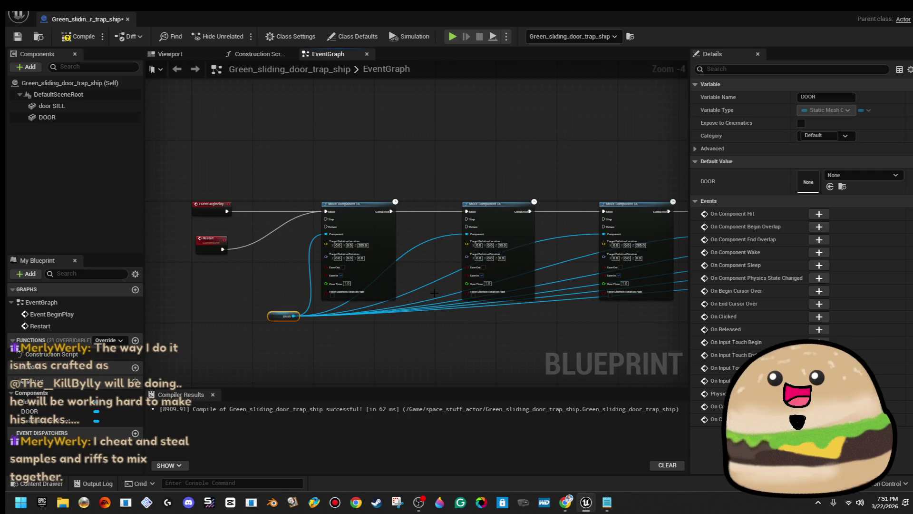
# - Select the door mesh in the Blueprint's 3D preview, then close the Blueprint
pyautogui.click(183, 59)
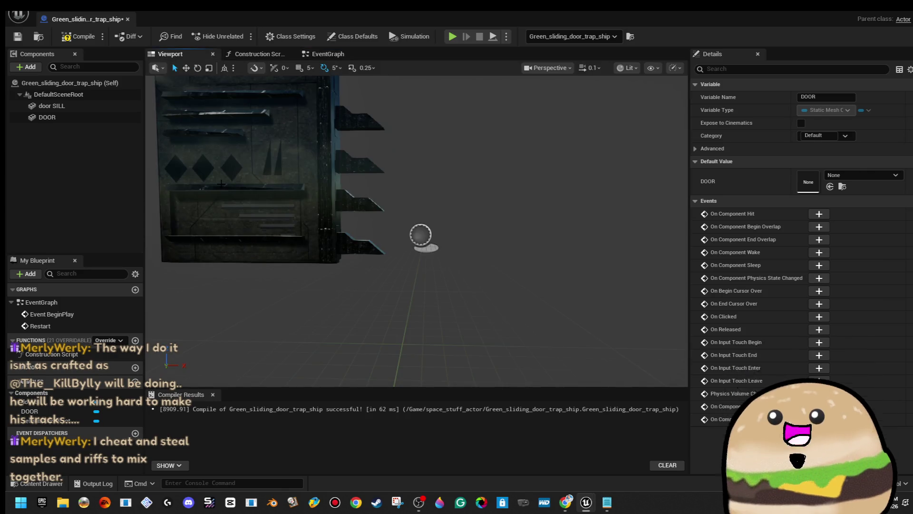
pyautogui.click(222, 183)
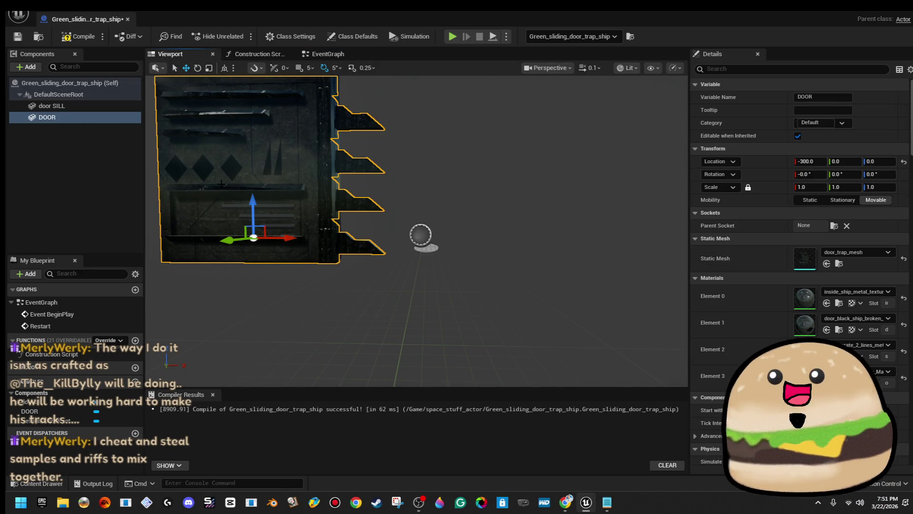
pyautogui.click(128, 19)
# - Play-test from a floor spot toward the diamond-patterned wall, then reopen Green_sliding_door_trap_ship
pyautogui.rightClick(469, 304)
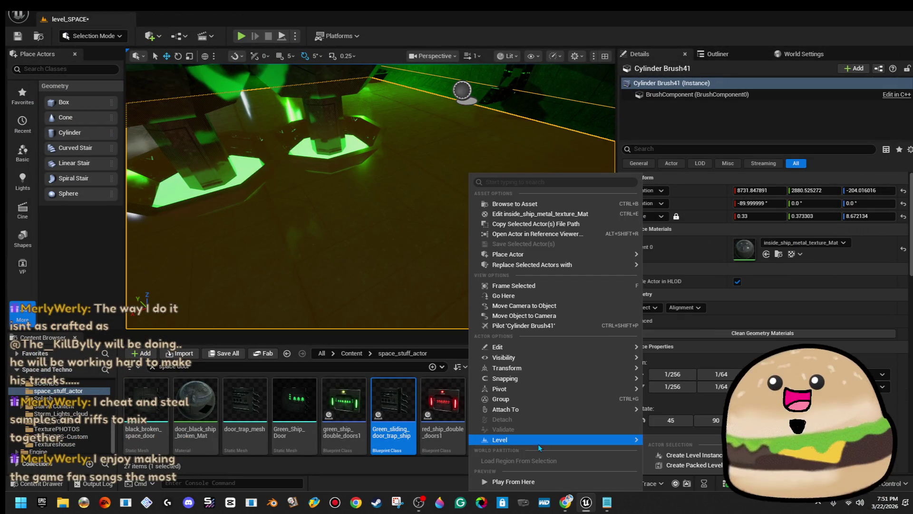
pyautogui.click(513, 481)
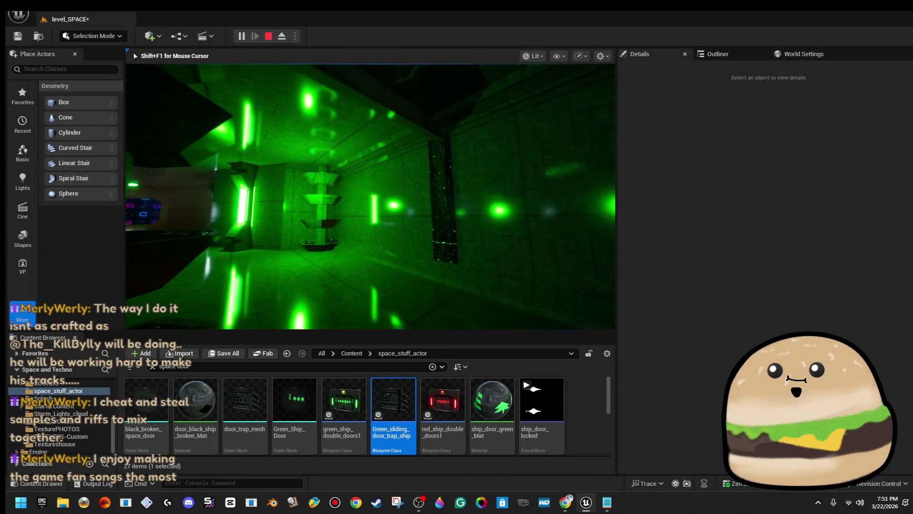
pyautogui.press('a')
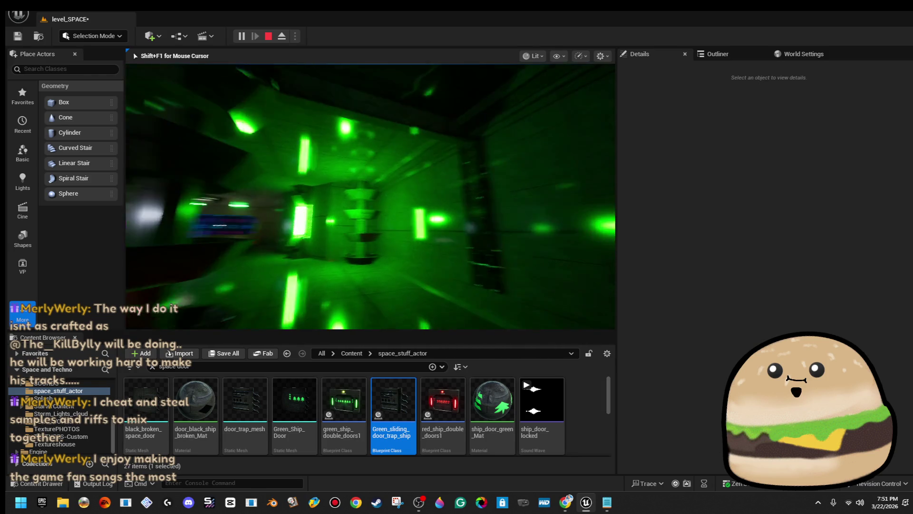
pyautogui.press('a')
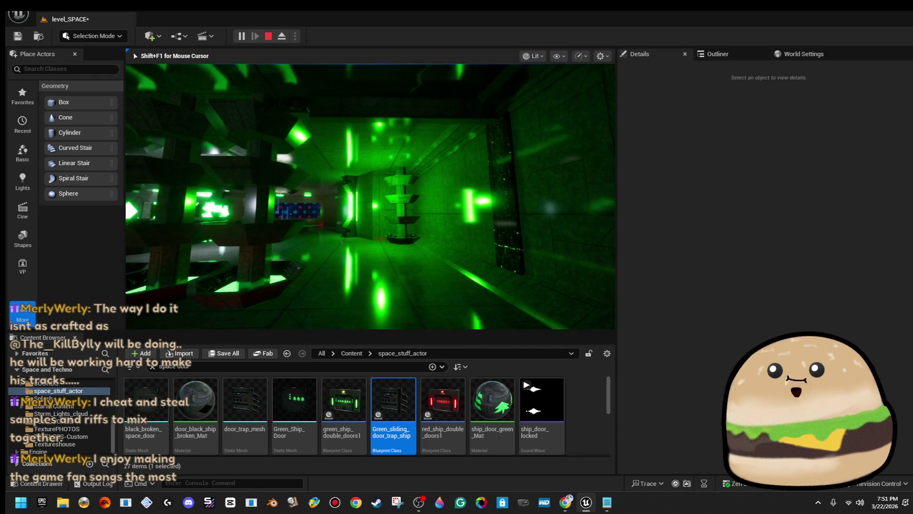
pyautogui.press('w')
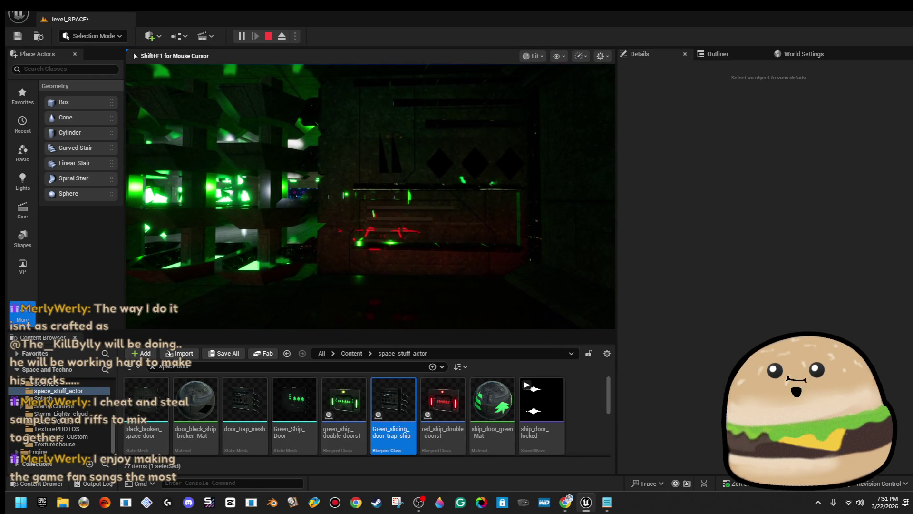
pyautogui.press('Escape')
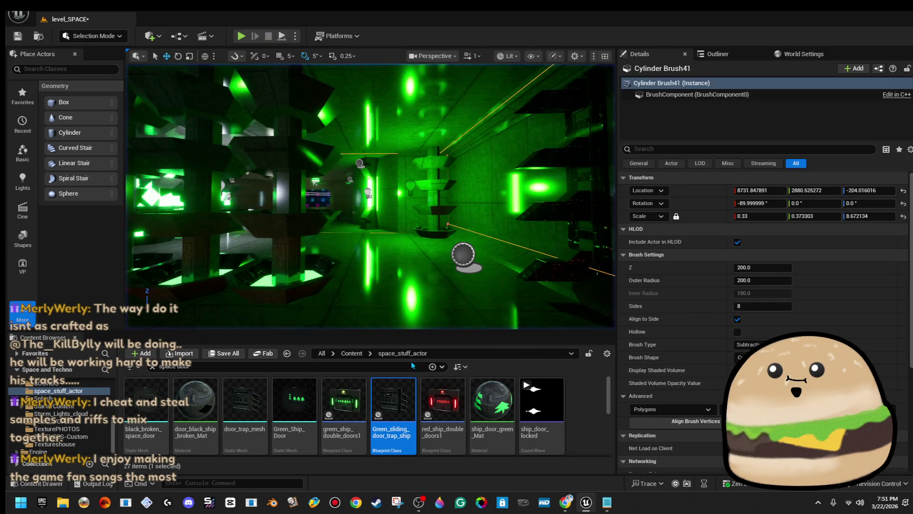
pyautogui.doubleClick(394, 388)
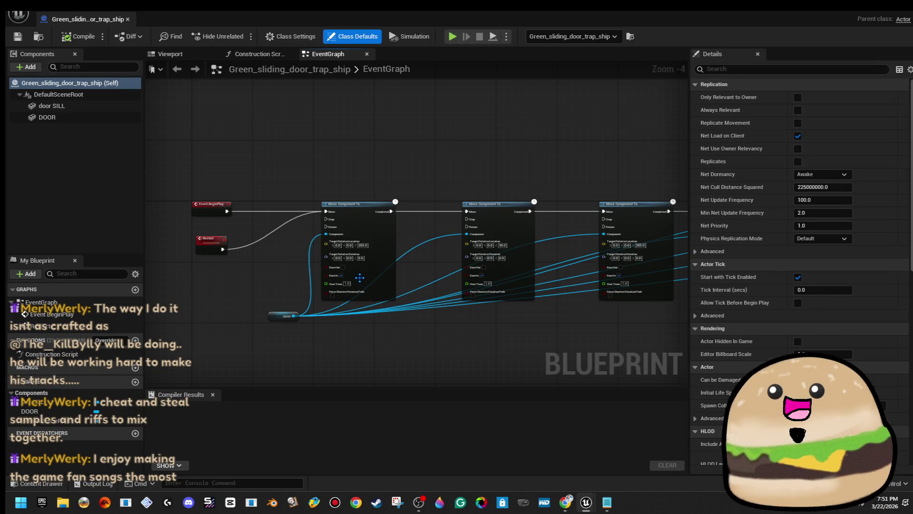
# - Inspect the DOOR component in the 3D preview, undoing an accidental nudge along X
pyautogui.scroll(4, 359, 277)
pyautogui.click(196, 55)
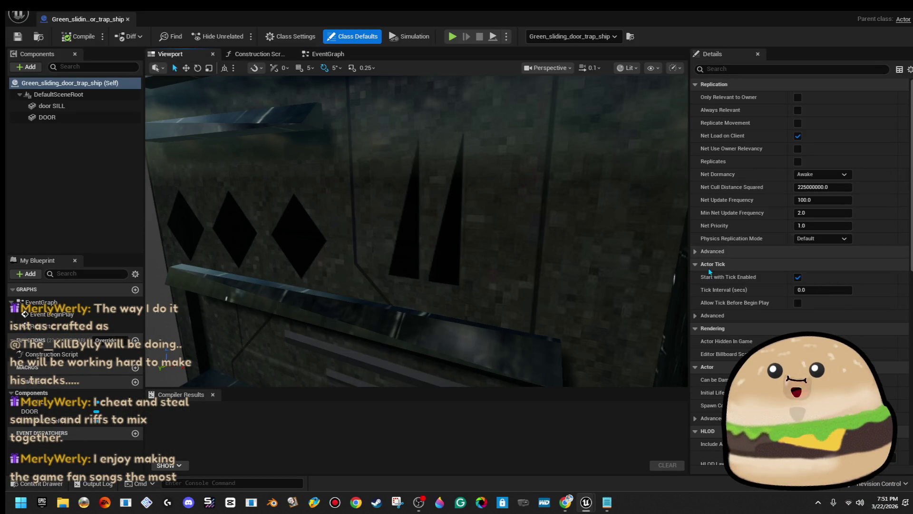
pyautogui.click(411, 300)
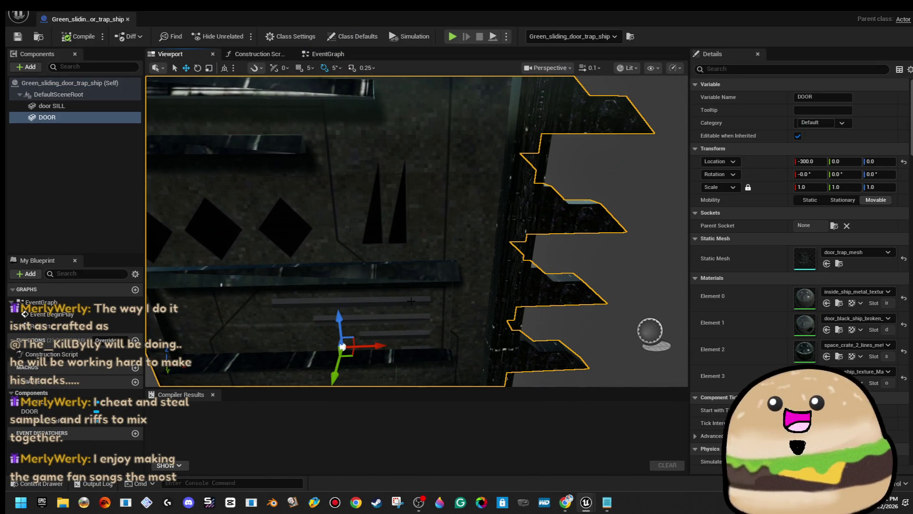
pyautogui.moveTo(370, 346); pyautogui.dragTo(379, 344)
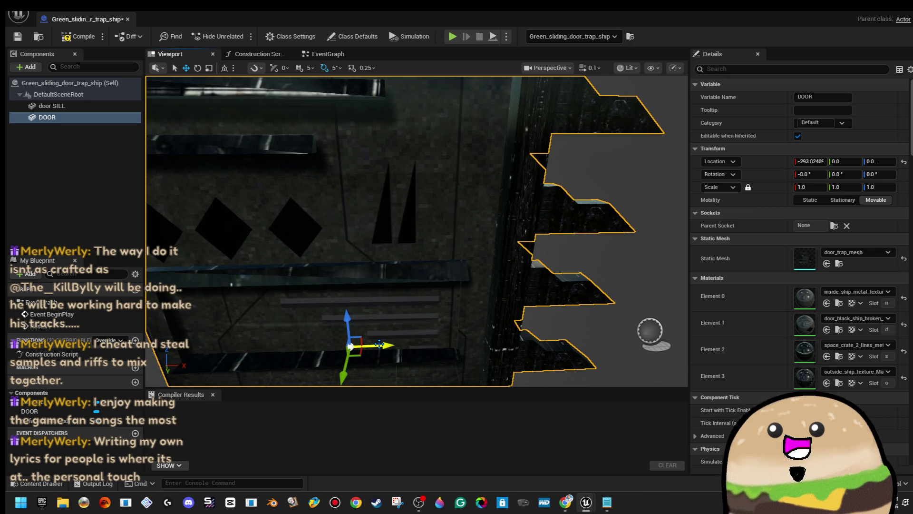
pyautogui.hotkey('ctrl', 'z')
pyautogui.click(357, 58)
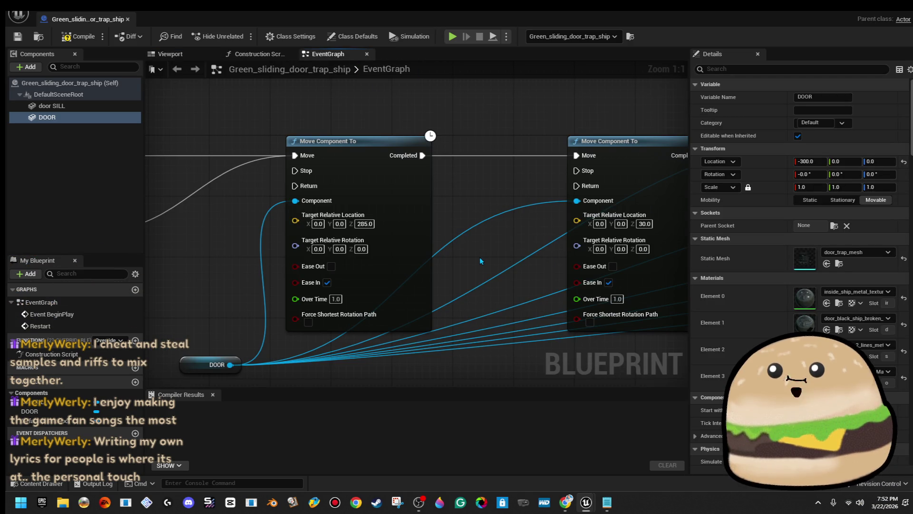
# - Begin entering X targets of 285 and 300 across the Move Component To nodes
pyautogui.scroll(-1, 479, 256)
pyautogui.moveTo(270, 244); pyautogui.dragTo(350, 242)
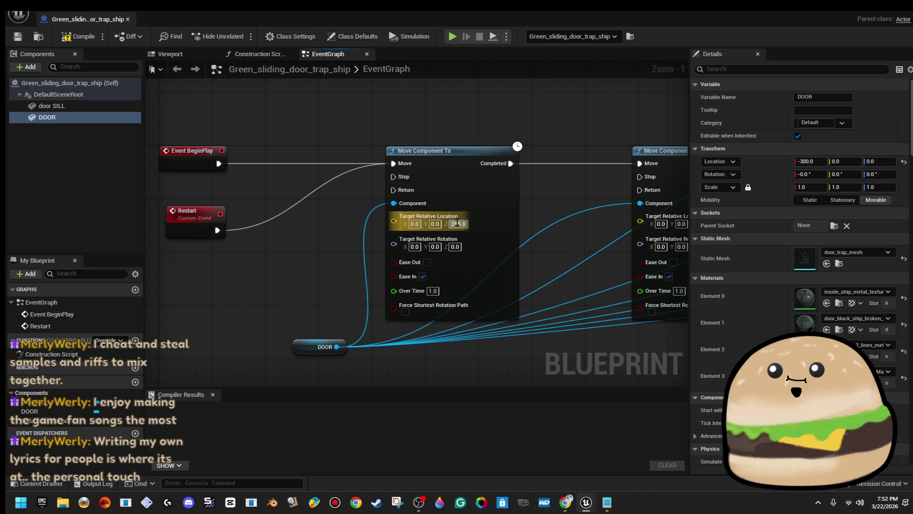
pyautogui.write('285')
pyautogui.click(463, 227)
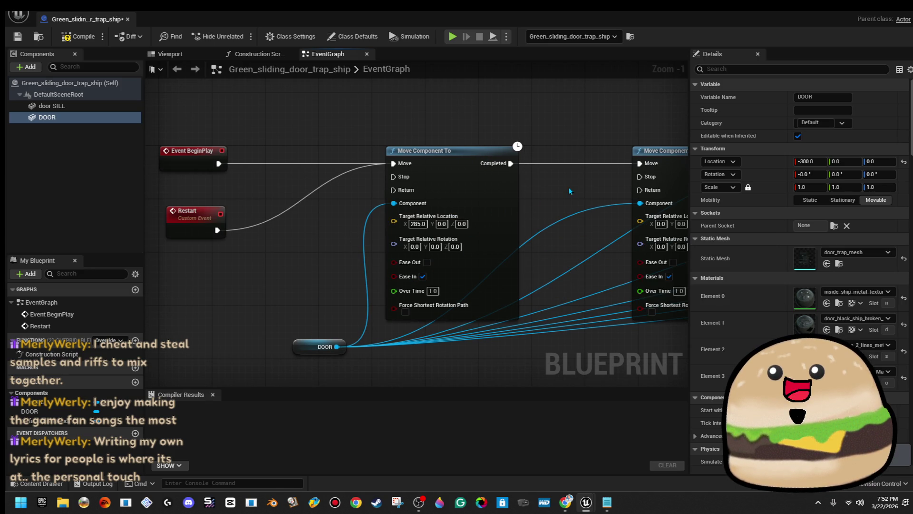
pyautogui.moveTo(572, 190); pyautogui.dragTo(355, 193)
pyautogui.write('300')
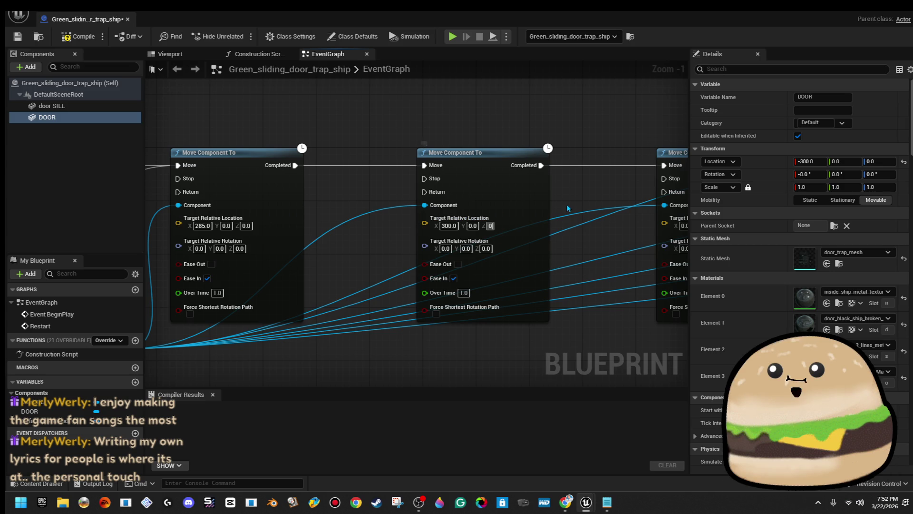
pyautogui.moveTo(595, 195); pyautogui.dragTo(358, 202)
pyautogui.write('300')
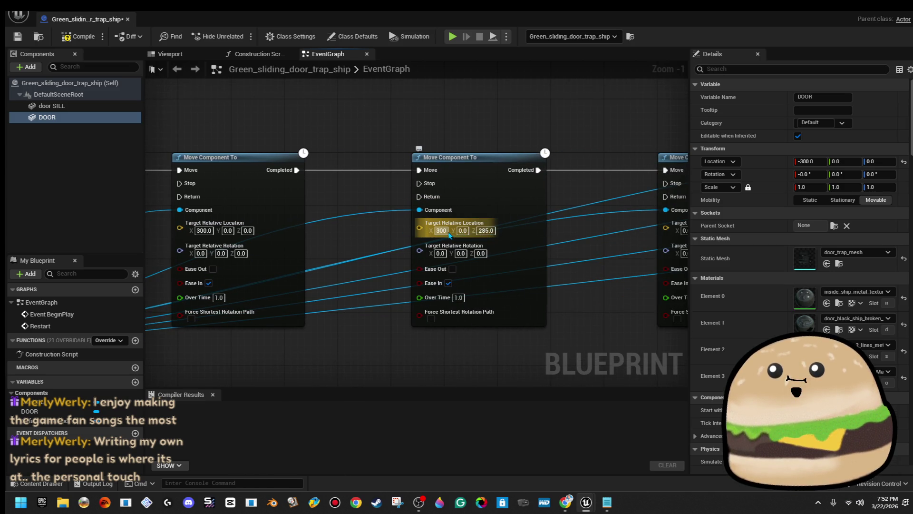
pyautogui.moveTo(307, 233)
pyautogui.mouseDown()
pyautogui.moveTo(854, 219)
pyautogui.moveTo(186, 231)
pyautogui.mouseUp()
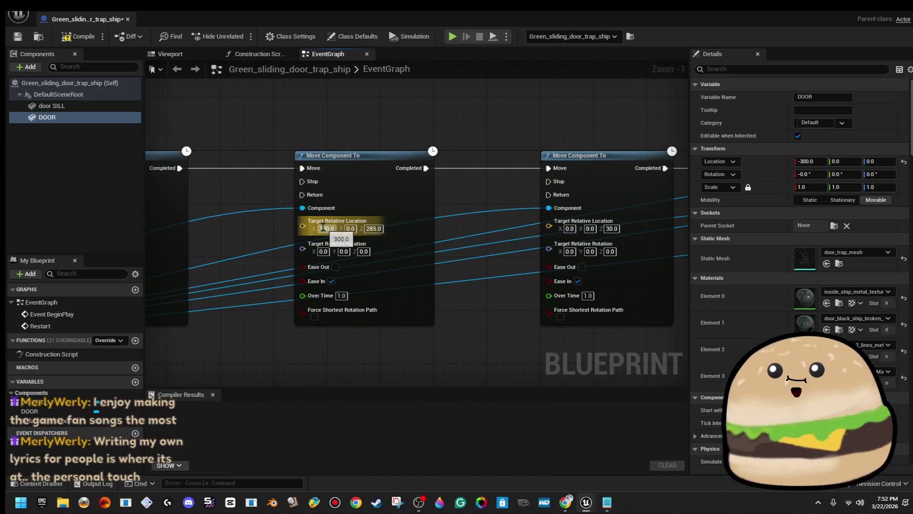
# - Set the first move to X 285, Z 0 and the middle move to X 300, Z 0
pyautogui.write('85')
pyautogui.press('Return')
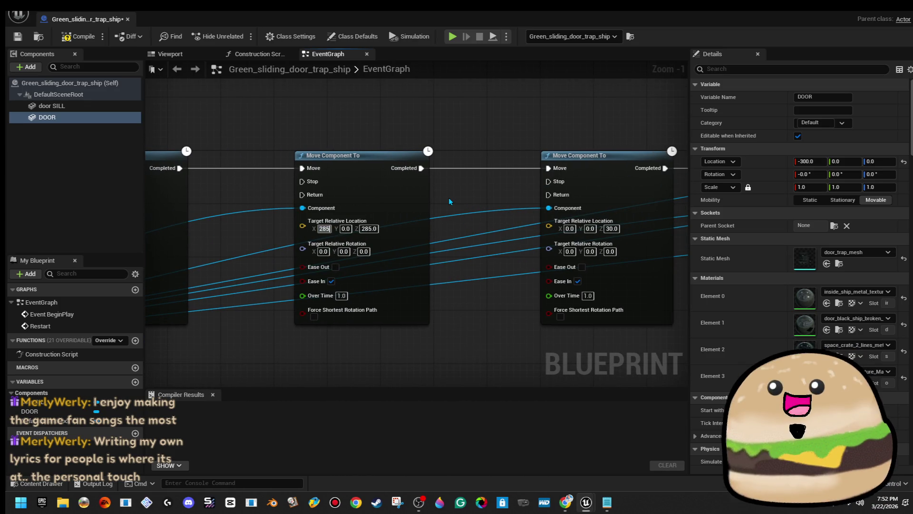
pyautogui.click(376, 229)
pyautogui.write('0')
pyautogui.press('Return')
pyautogui.moveTo(473, 181); pyautogui.dragTo(284, 187)
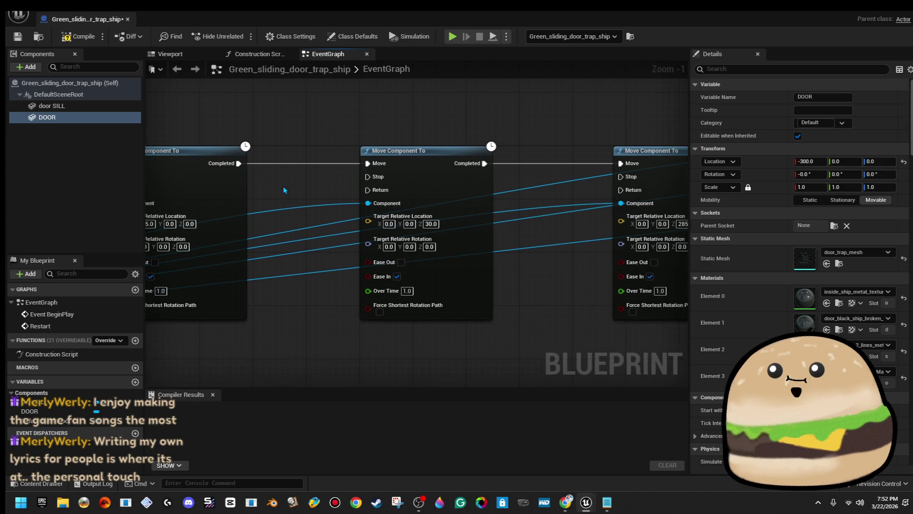
pyautogui.click(389, 223)
pyautogui.write('300')
pyautogui.press('Return')
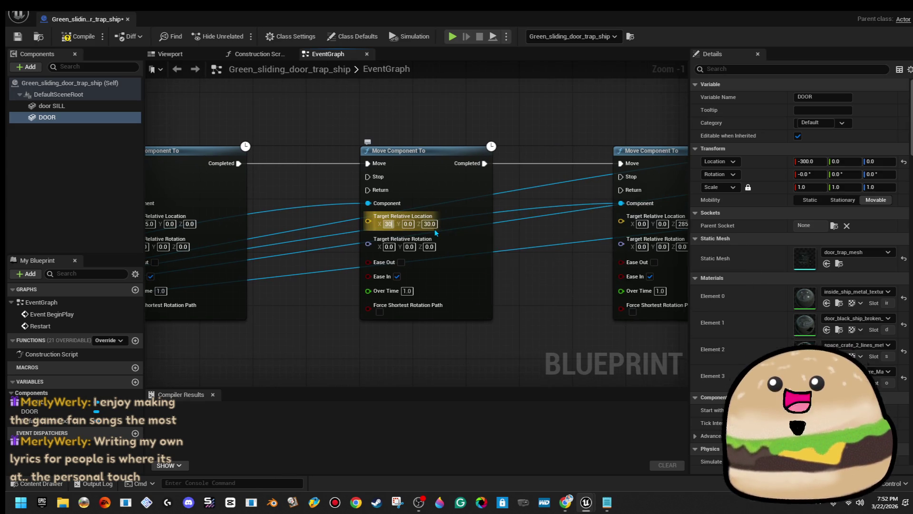
pyautogui.click(433, 224)
pyautogui.write('0')
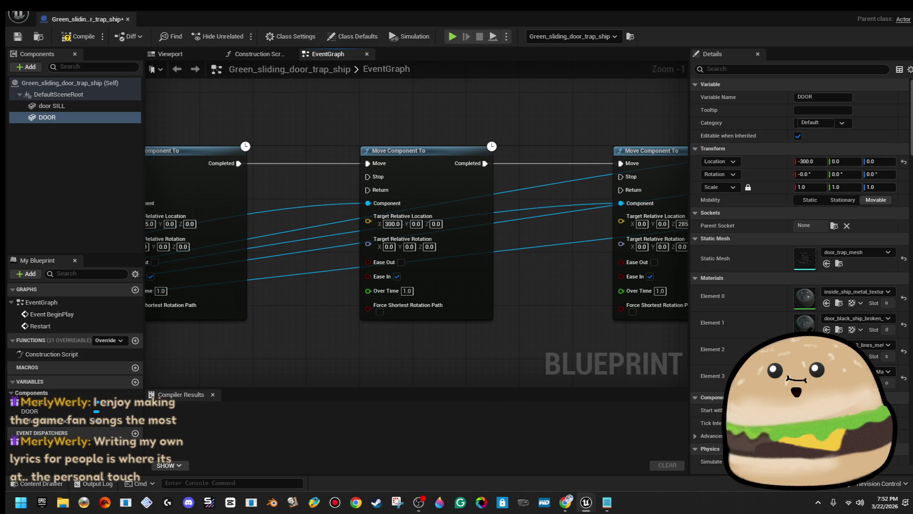
# - Change the next moves to X 285 with Z 0, then 300.0, then X 285
pyautogui.moveTo(650, 227); pyautogui.dragTo(411, 228)
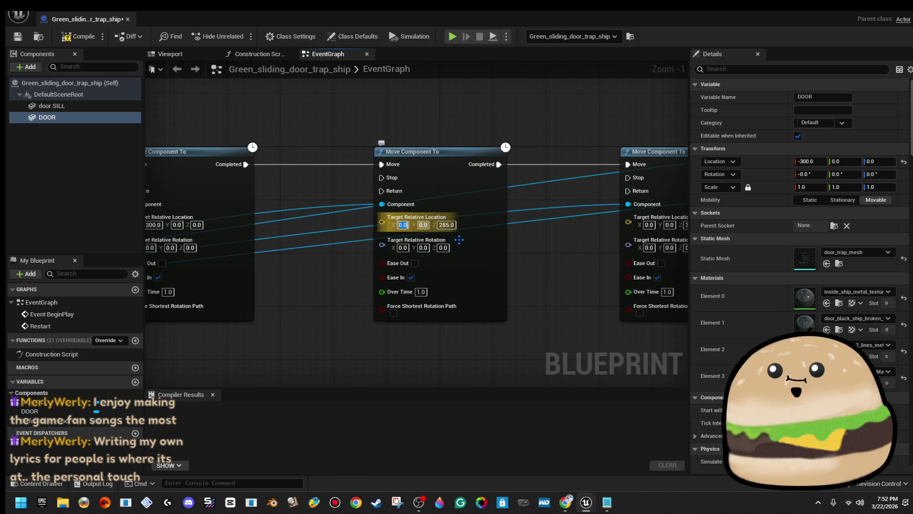
pyautogui.write('285')
pyautogui.press('Return')
pyautogui.click(452, 225)
pyautogui.write('0')
pyautogui.moveTo(558, 260)
pyautogui.mouseDown()
pyautogui.moveTo(358, 256)
pyautogui.moveTo(407, 254)
pyautogui.mouseUp()
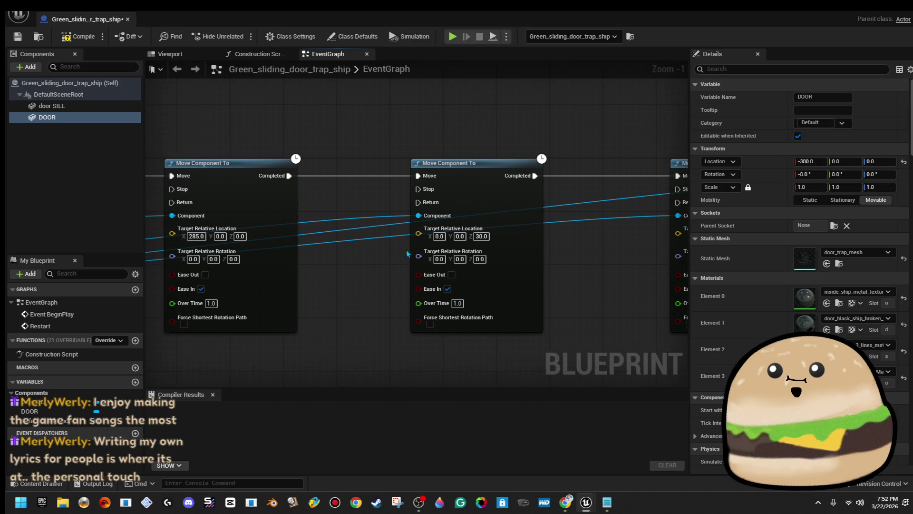
pyautogui.write('300.0')
pyautogui.moveTo(571, 243); pyautogui.dragTo(318, 237)
pyautogui.click(438, 229)
pyautogui.write('285')
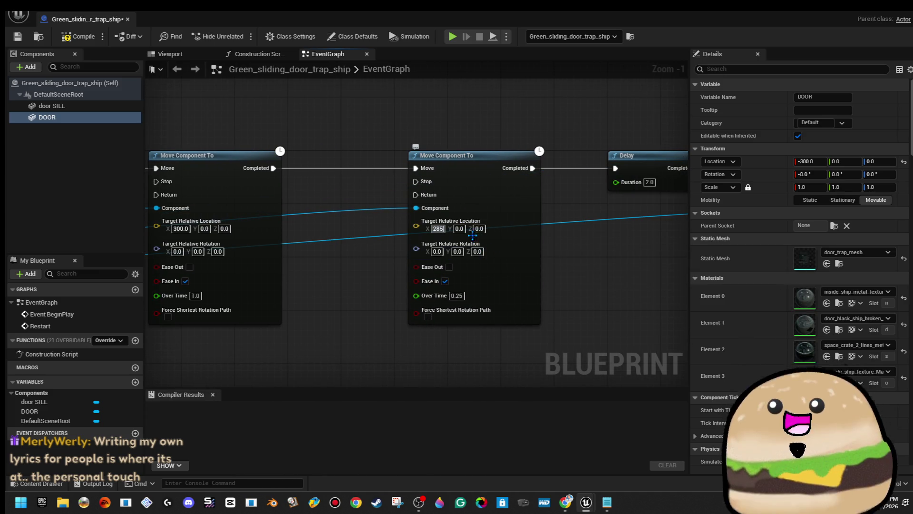
pyautogui.press('Return')
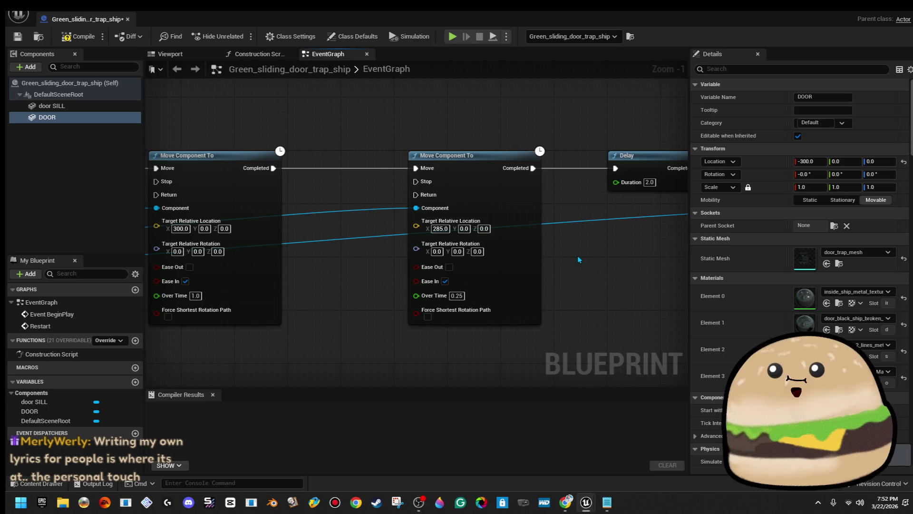
# - Set the final move to X 285, Z 0, compile, and correct the second node's X to 300
pyautogui.moveTo(577, 255); pyautogui.dragTo(247, 261)
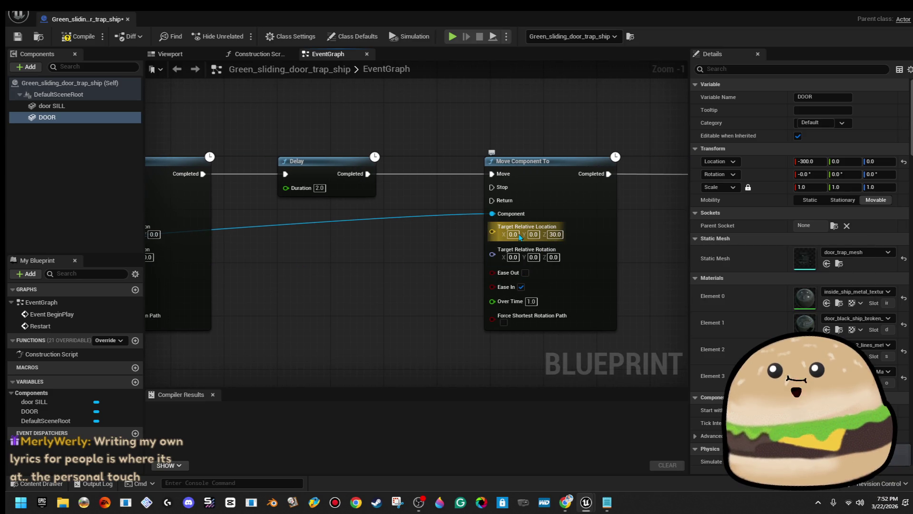
pyautogui.write('285')
pyautogui.press('Tab')
pyautogui.press('Tab')
pyautogui.write('0')
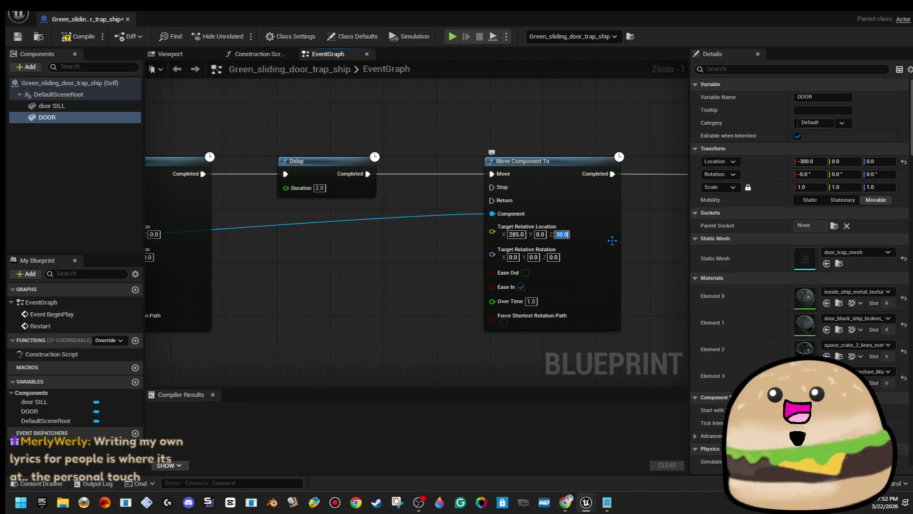
pyautogui.press('Return')
pyautogui.click(80, 38)
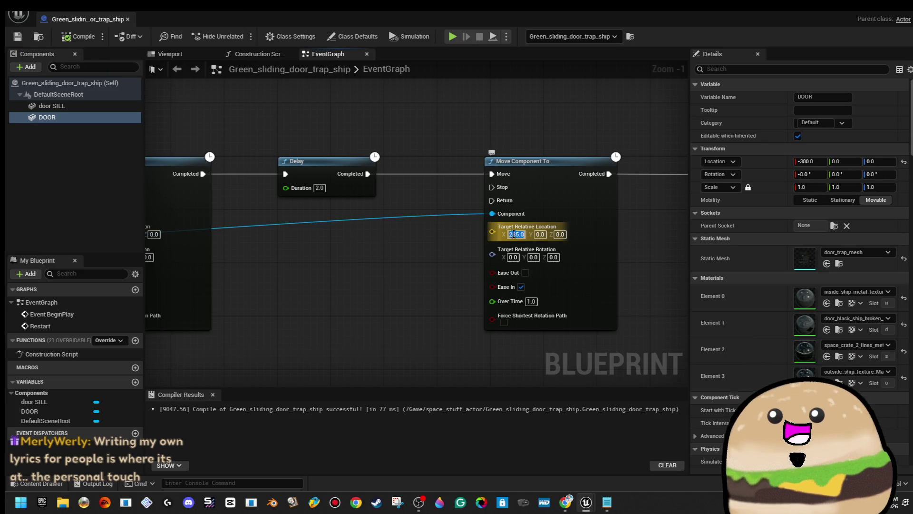
pyautogui.scroll(-3, 383, 247)
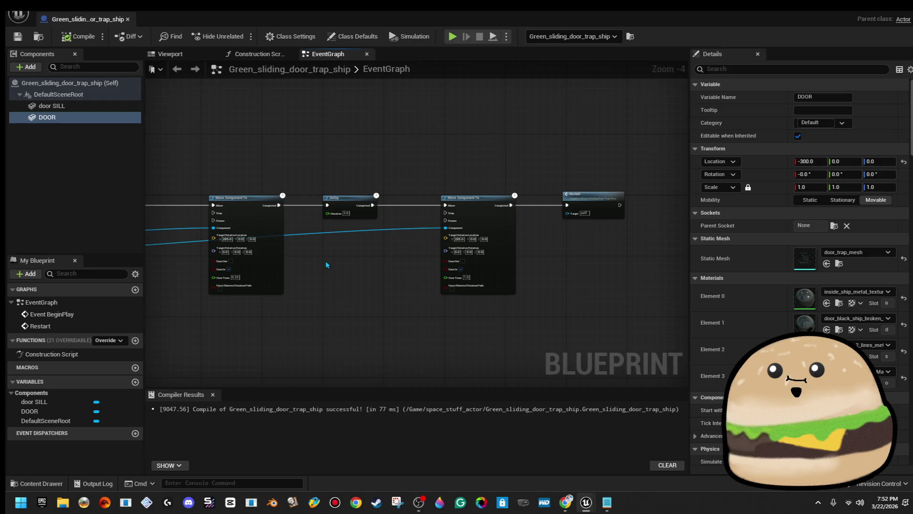
pyautogui.click(477, 236)
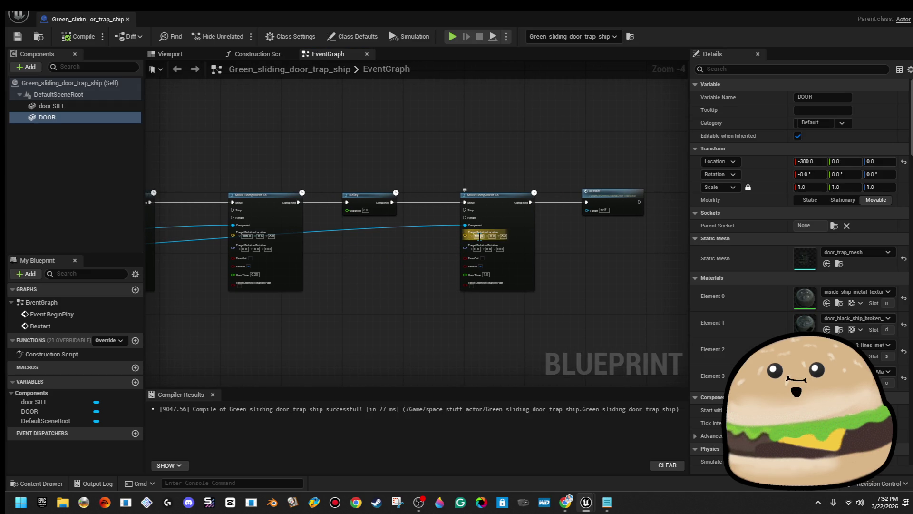
pyautogui.write('00')
pyautogui.press('Return')
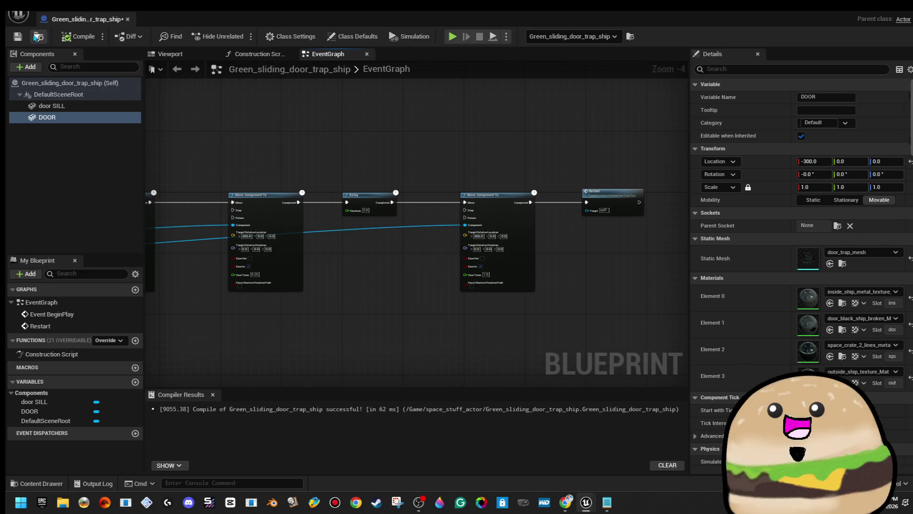
# - Play-test from a floor spot, walking toward the sliding door, then open the door actor's Blueprint
pyautogui.click(851, 13)
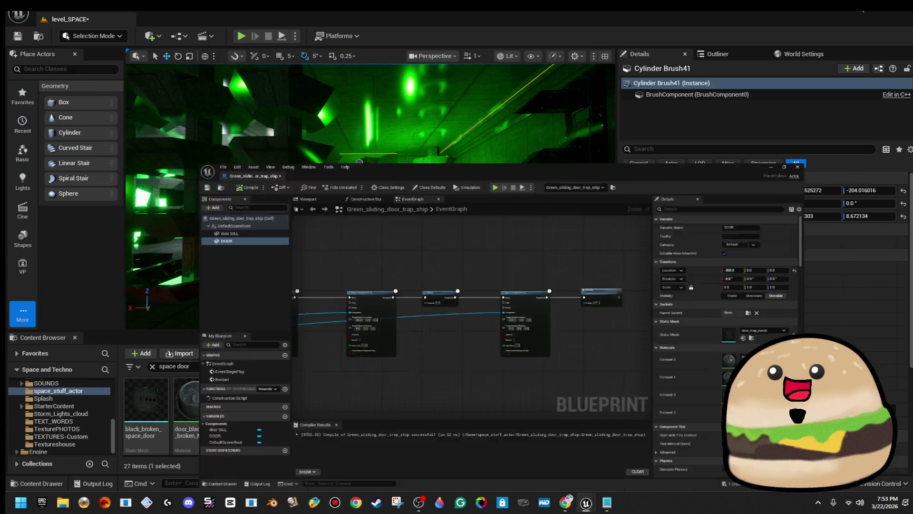
pyautogui.rightClick(445, 220)
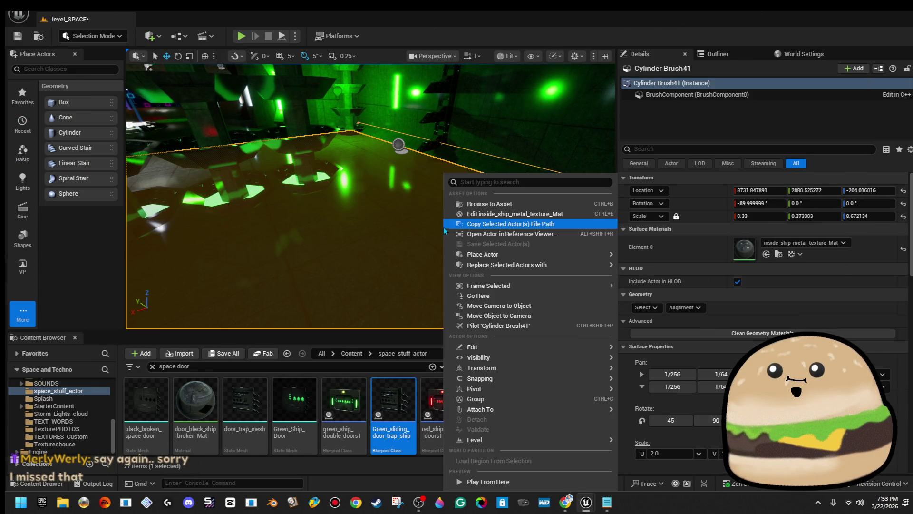
pyautogui.click(476, 481)
pyautogui.press('w')
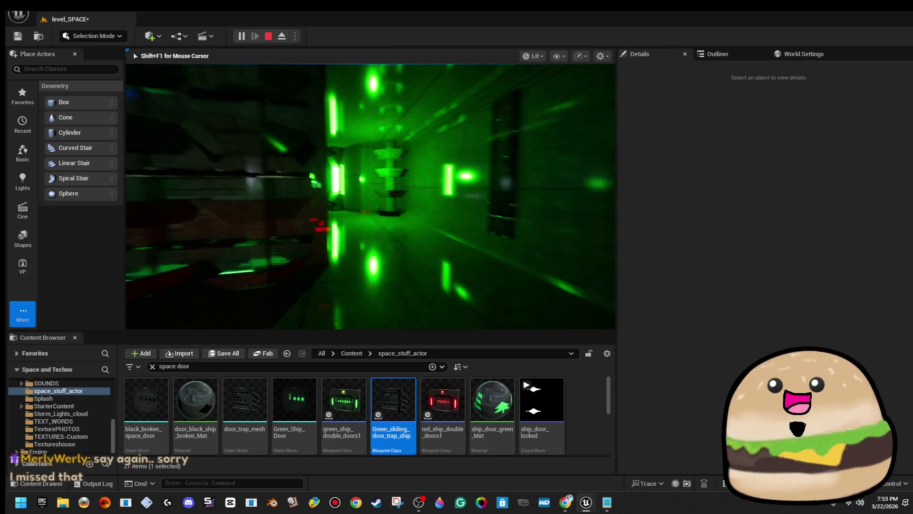
pyautogui.press('w')
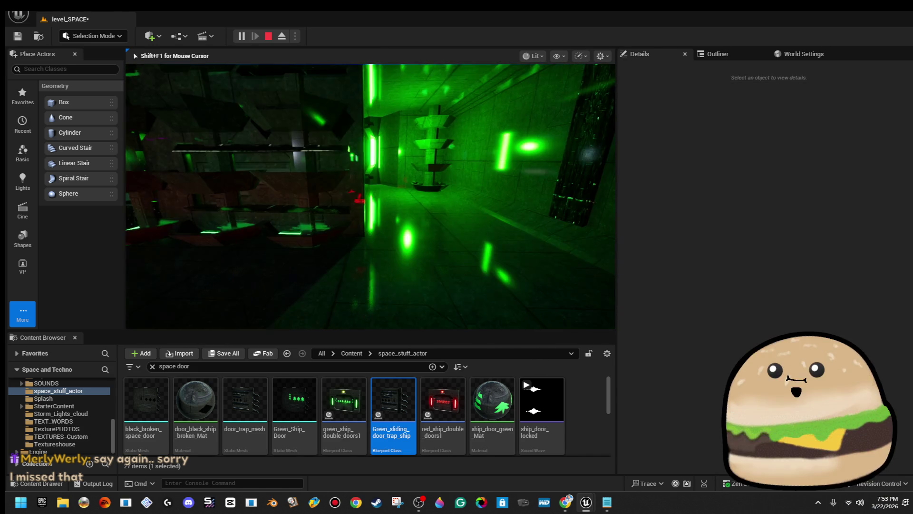
pyautogui.press('w')
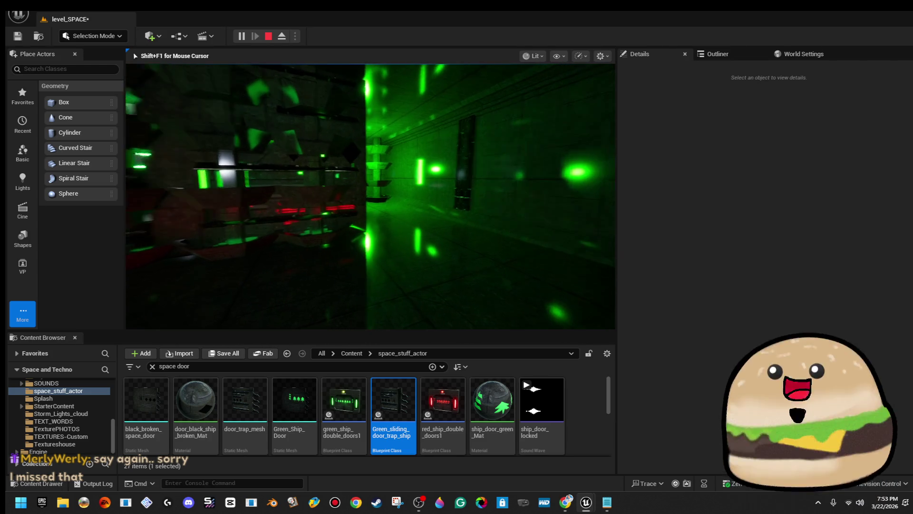
pyautogui.press('Escape')
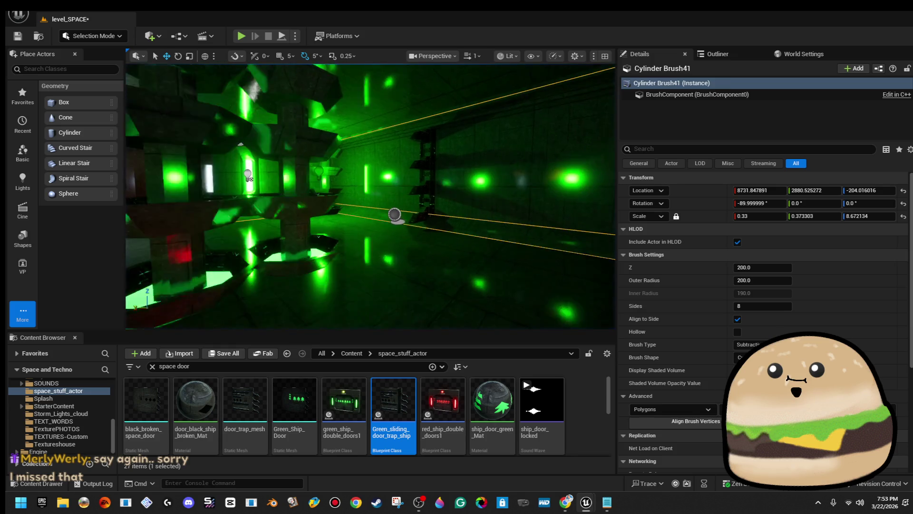
pyautogui.rightClick(441, 174)
pyautogui.click(490, 200)
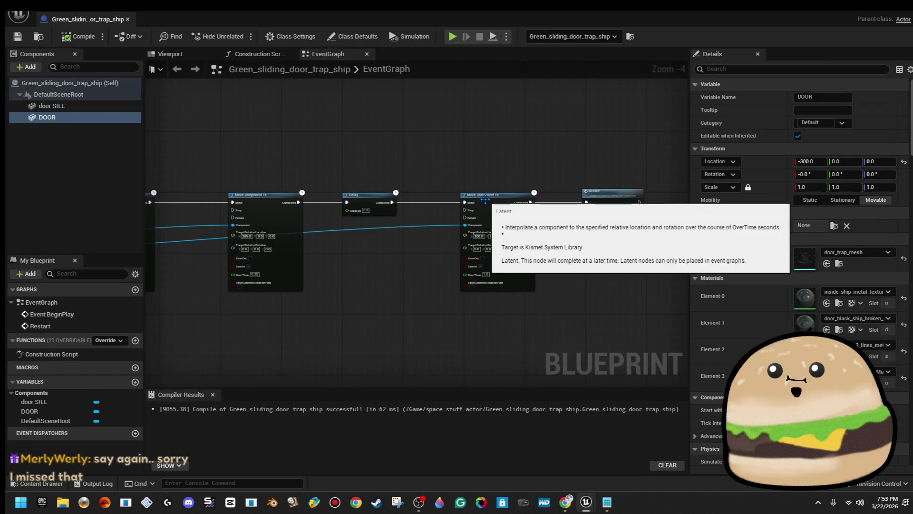
# - Inspect the door in the 3D preview, undoing a test slide along X
pyautogui.click(166, 53)
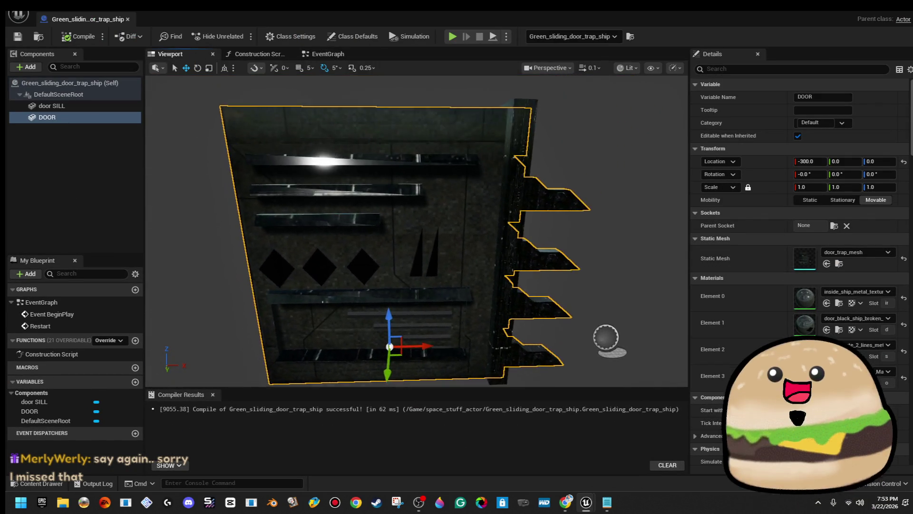
pyautogui.moveTo(277, 192); pyautogui.dragTo(282, 209)
pyautogui.moveTo(414, 224); pyautogui.dragTo(428, 225)
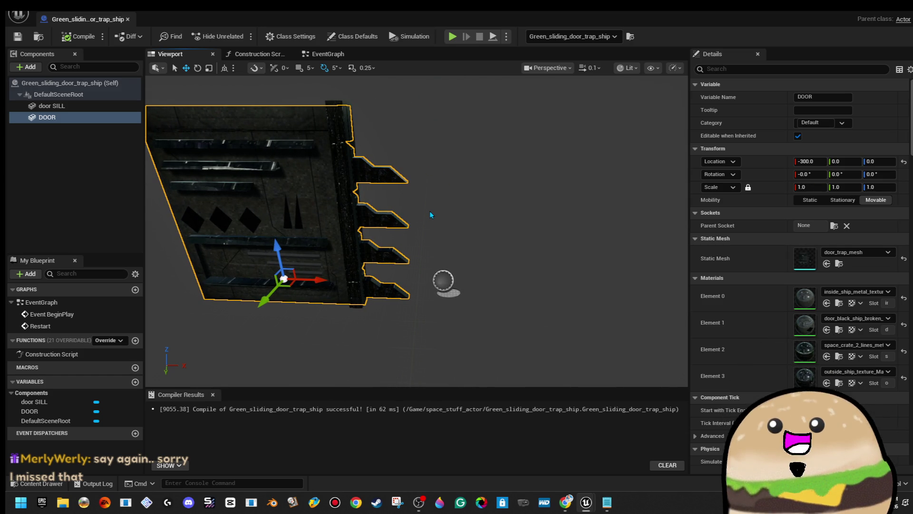
pyautogui.moveTo(319, 281); pyautogui.dragTo(338, 281)
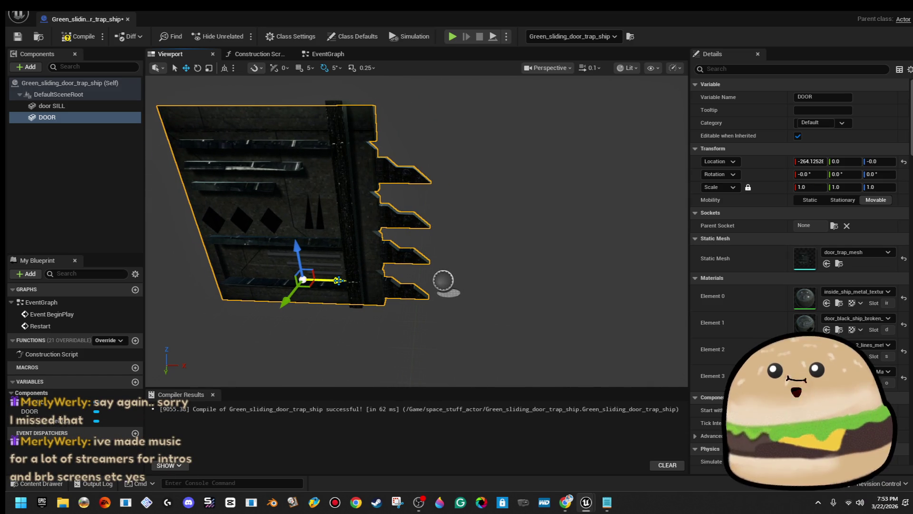
pyautogui.hotkey('ctrl', 'z')
pyautogui.click(327, 54)
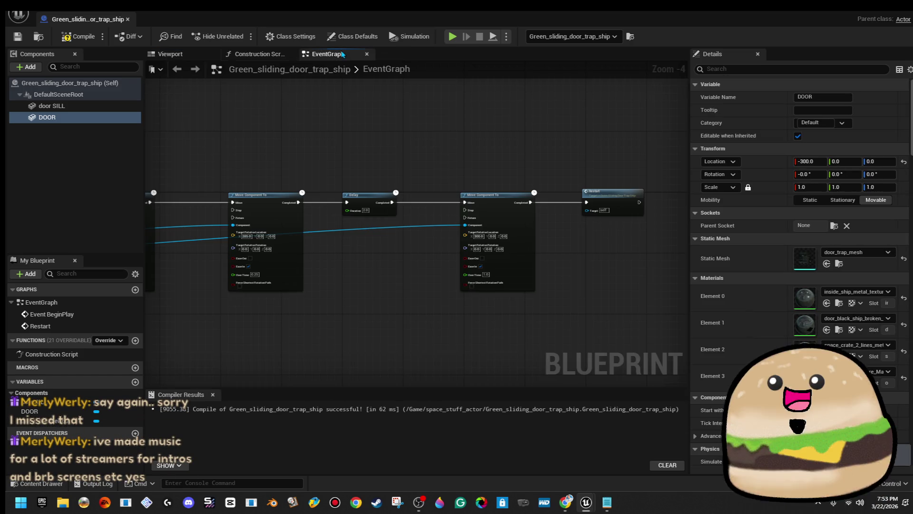
# - Set the second move node's target X to -300.0
pyautogui.scroll(3, 440, 214)
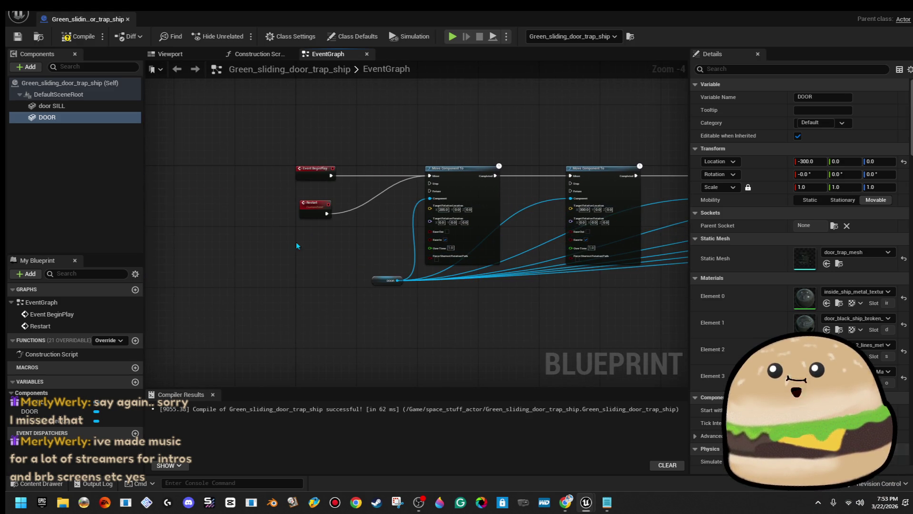
pyautogui.scroll(1, 529, 197)
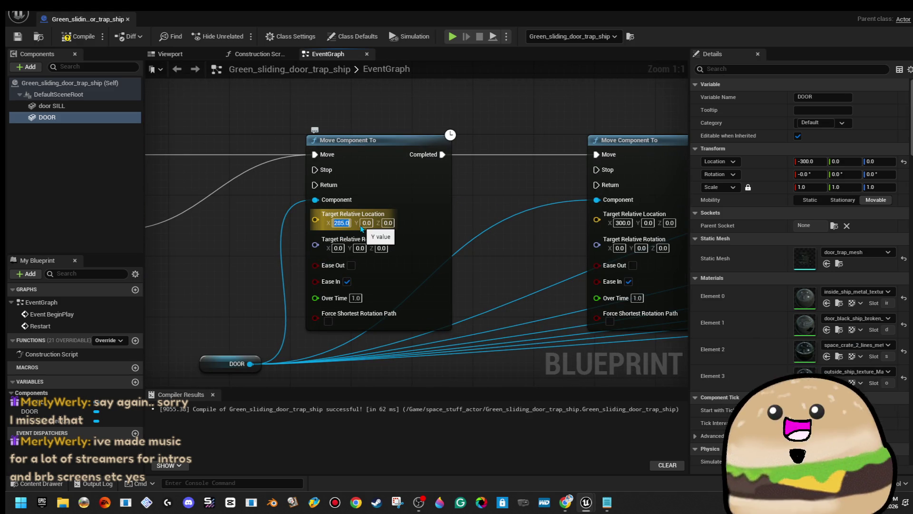
pyautogui.write('-285')
pyautogui.moveTo(468, 186); pyautogui.dragTo(507, 238)
pyautogui.write('-300')
pyautogui.press('Return')
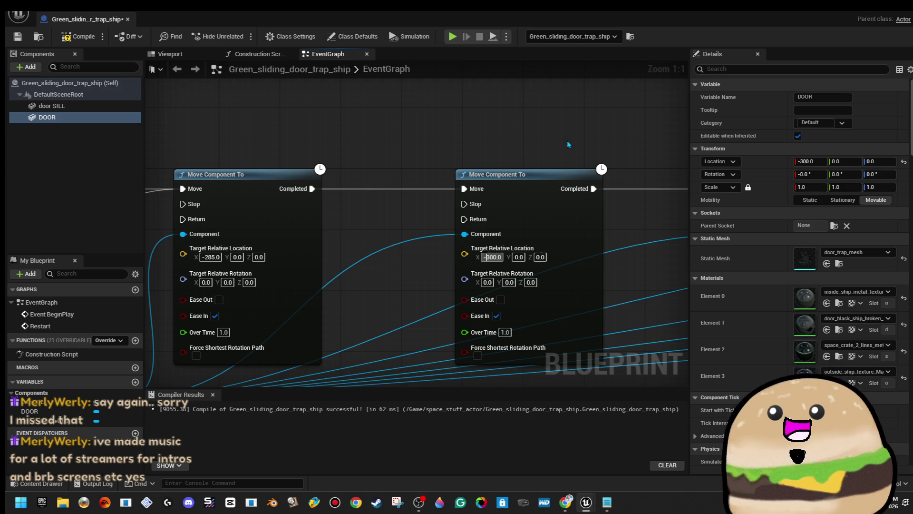
pyautogui.moveTo(447, 145); pyautogui.dragTo(508, 146)
pyautogui.click(267, 258)
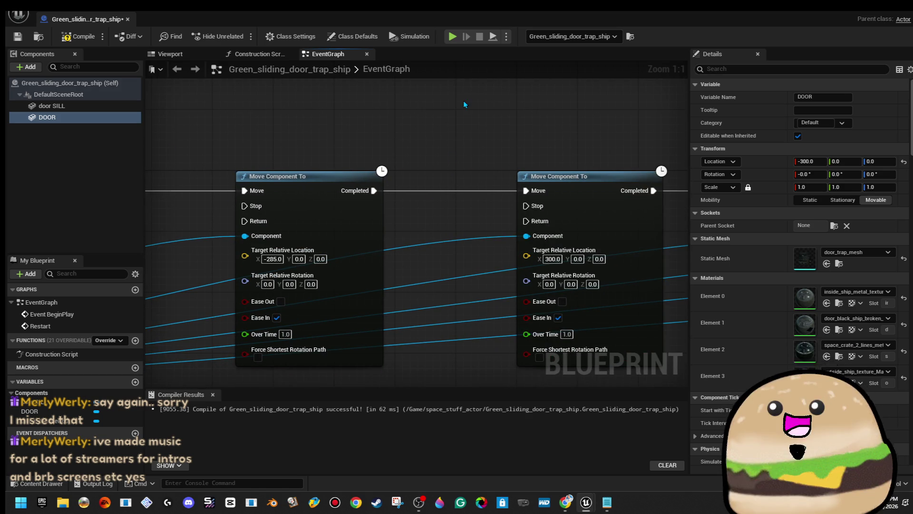
pyautogui.click(545, 258)
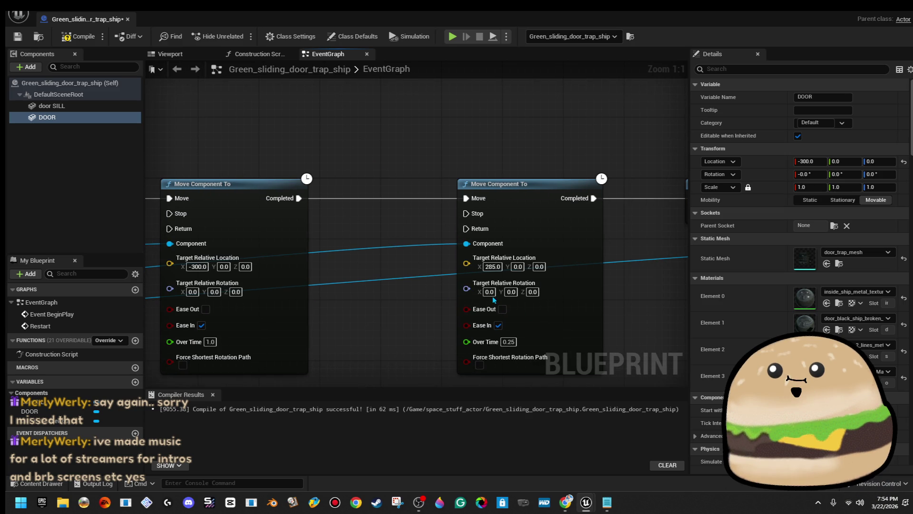
# - Negate the remaining 285.0 move targets to -285 and save the door Blueprint
pyautogui.click(492, 266)
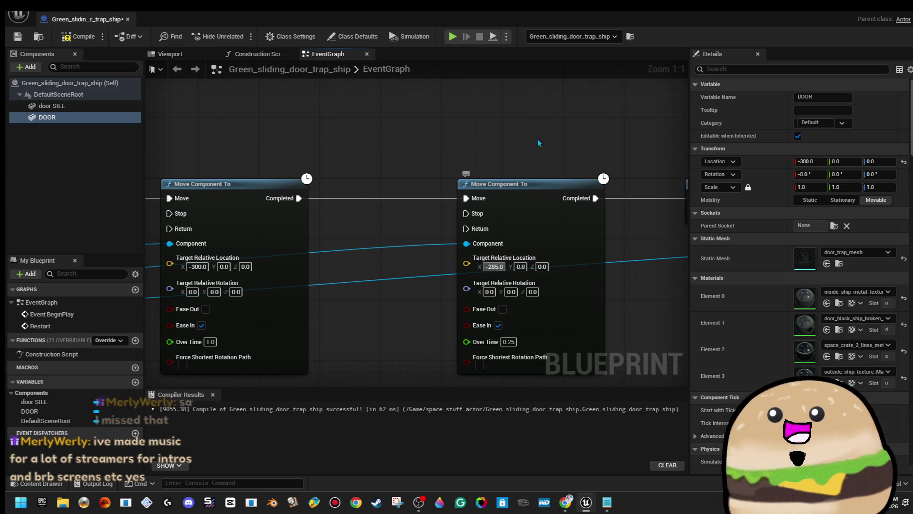
pyautogui.click(523, 250)
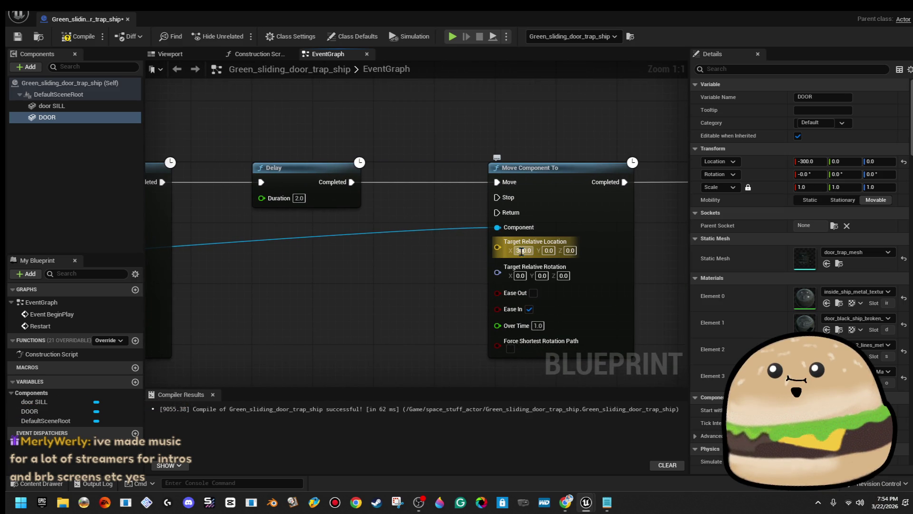
pyautogui.press('Home')
pyautogui.write('-')
pyautogui.scroll(-6, 605, 120)
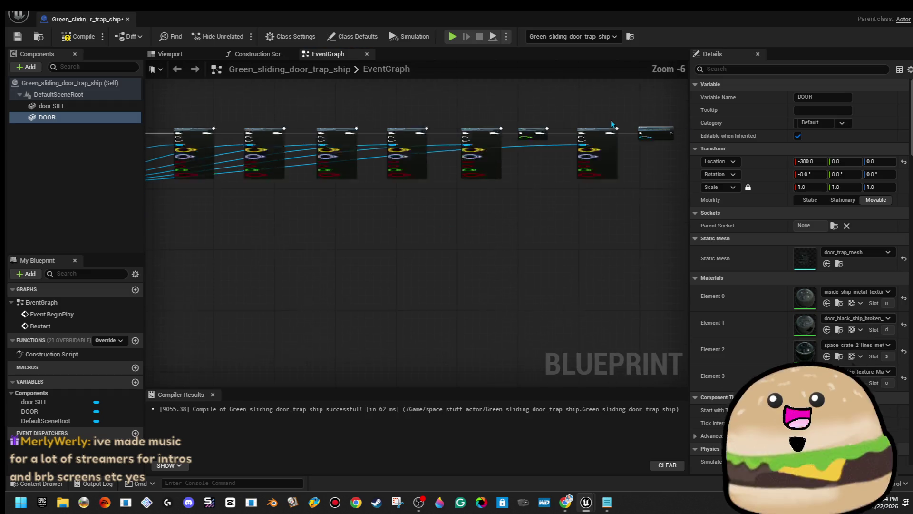
pyautogui.click(17, 36)
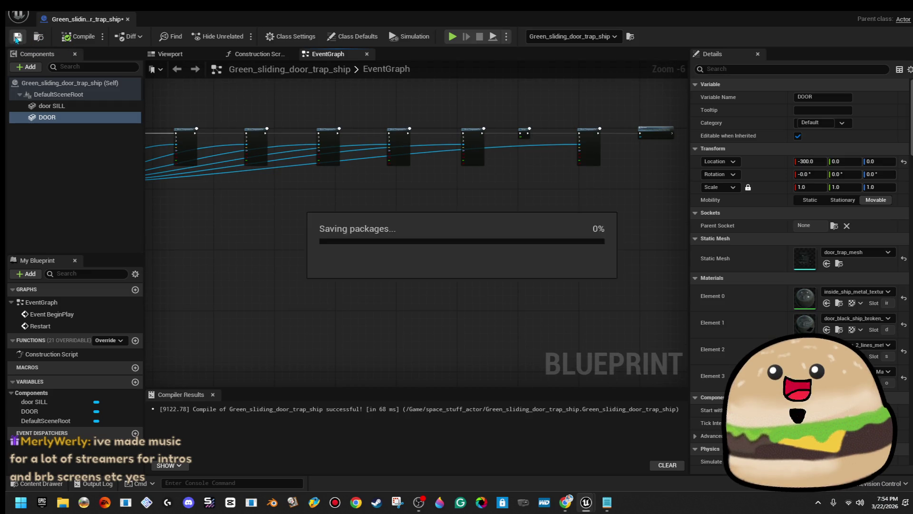
pyautogui.click(874, 12)
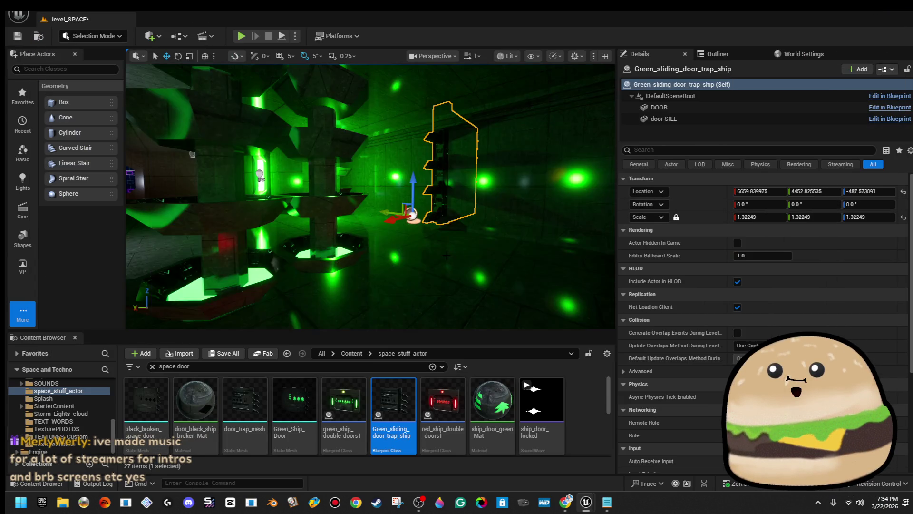
pyautogui.rightClick(443, 176)
pyautogui.click(487, 483)
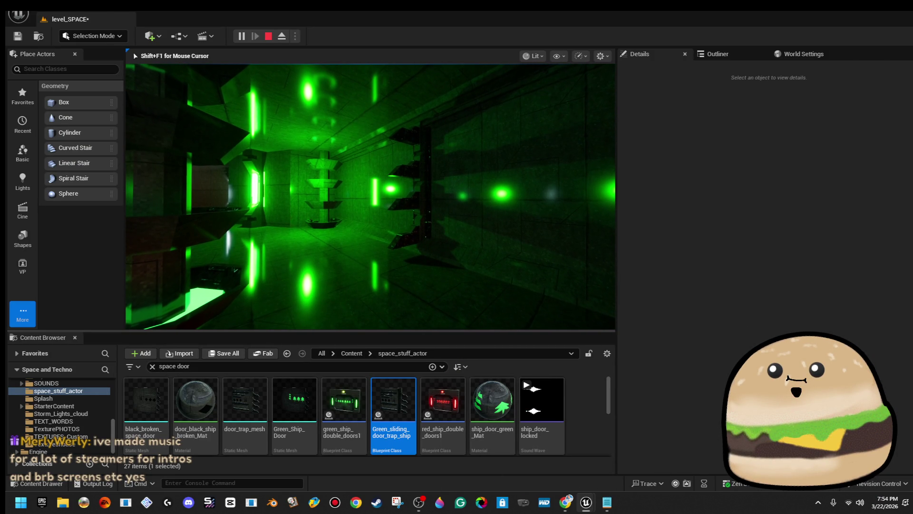
pyautogui.press('Escape')
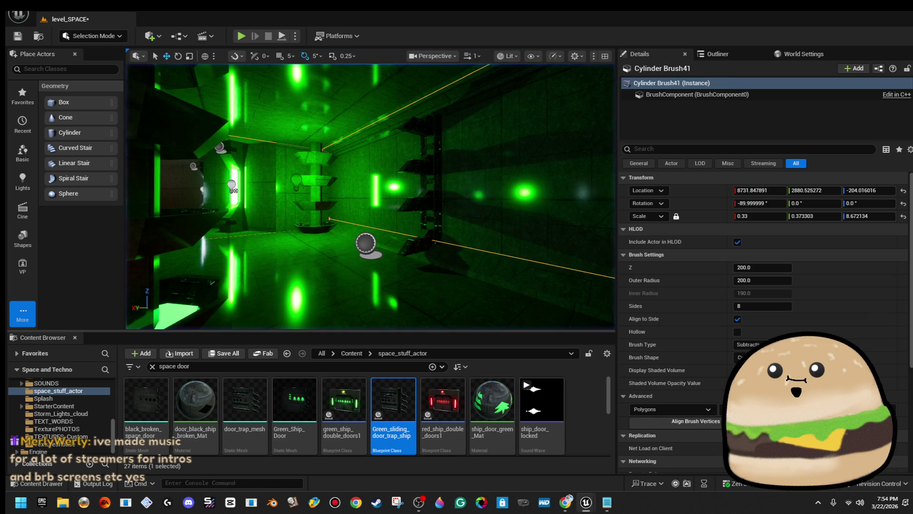
pyautogui.rightClick(422, 175)
pyautogui.click(467, 215)
pyautogui.scroll(8, 516, 210)
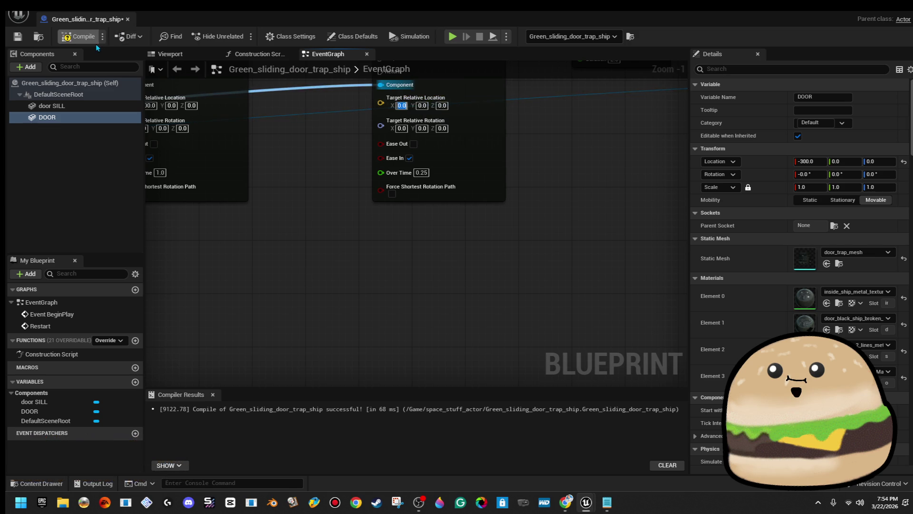
pyautogui.click(130, 19)
pyautogui.rightClick(374, 301)
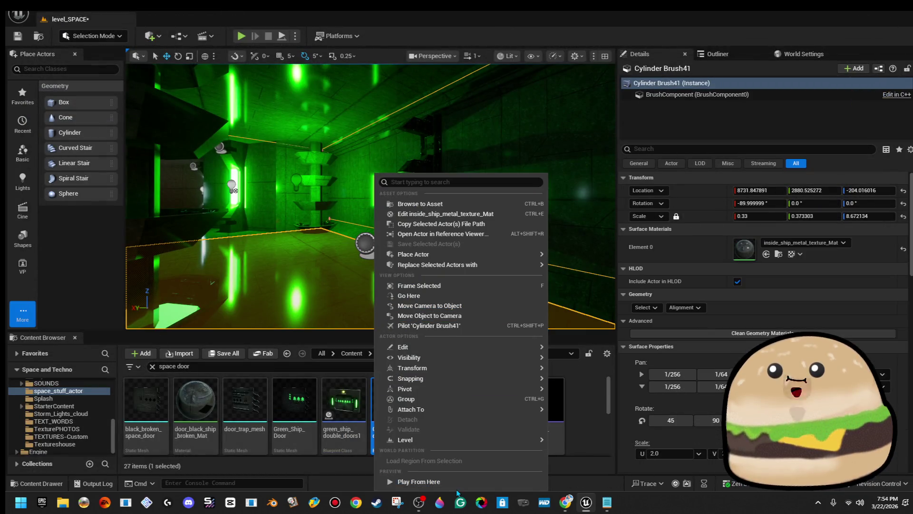
pyautogui.click(404, 481)
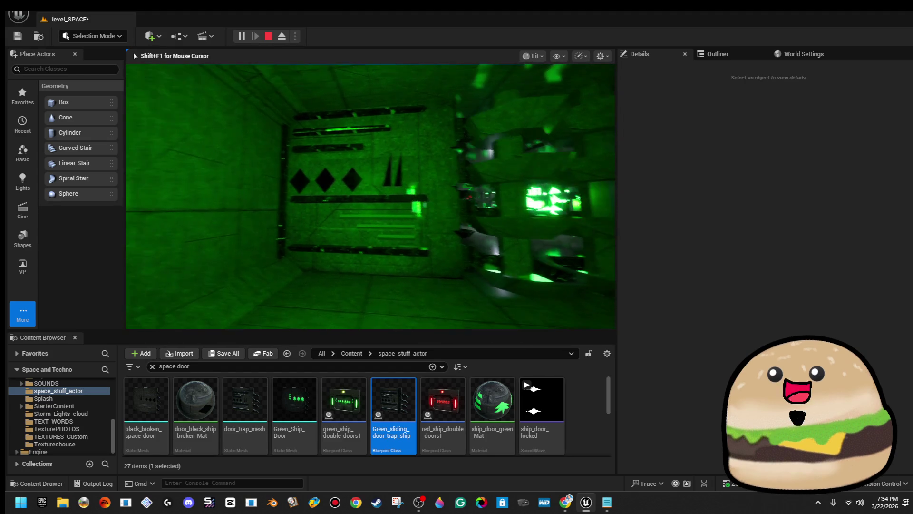
pyautogui.press('Escape')
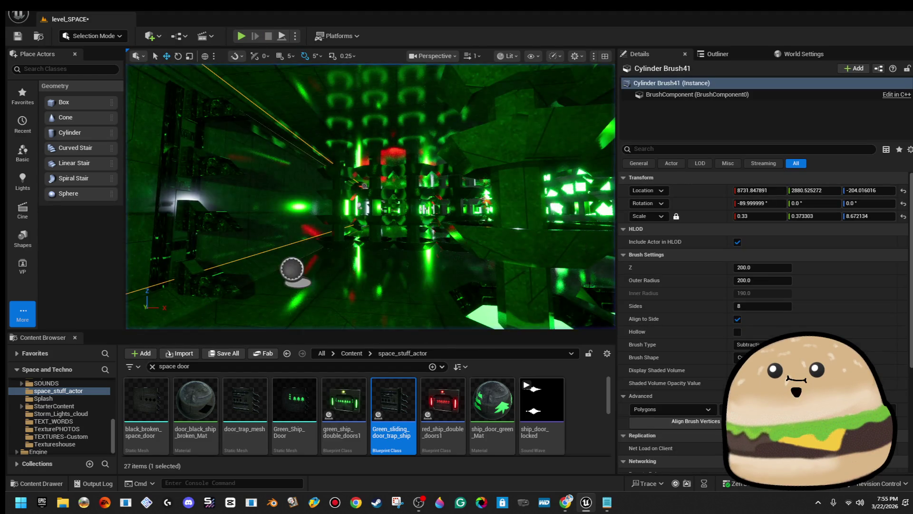
pyautogui.moveTo(478, 151)
pyautogui.mouseDown()
pyautogui.moveTo(428, 150)
pyautogui.moveTo(478, 150)
pyautogui.mouseUp()
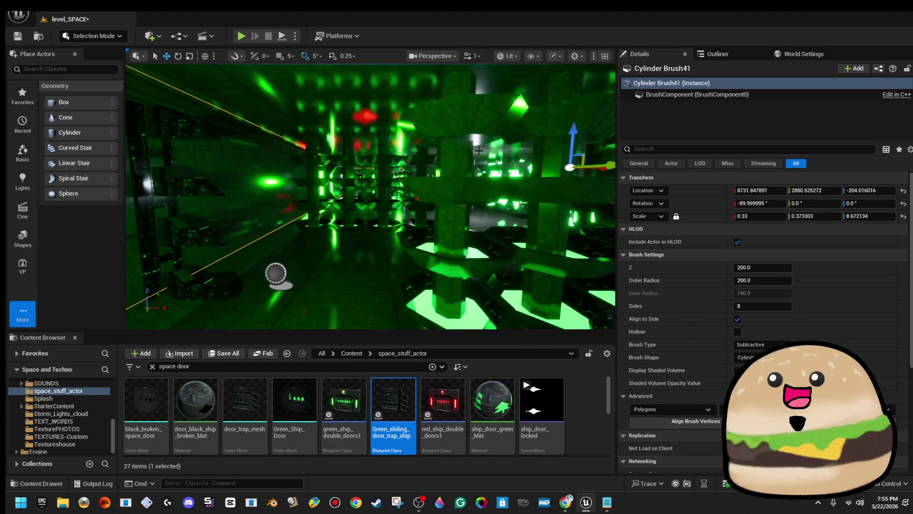
pyautogui.doubleClick(387, 407)
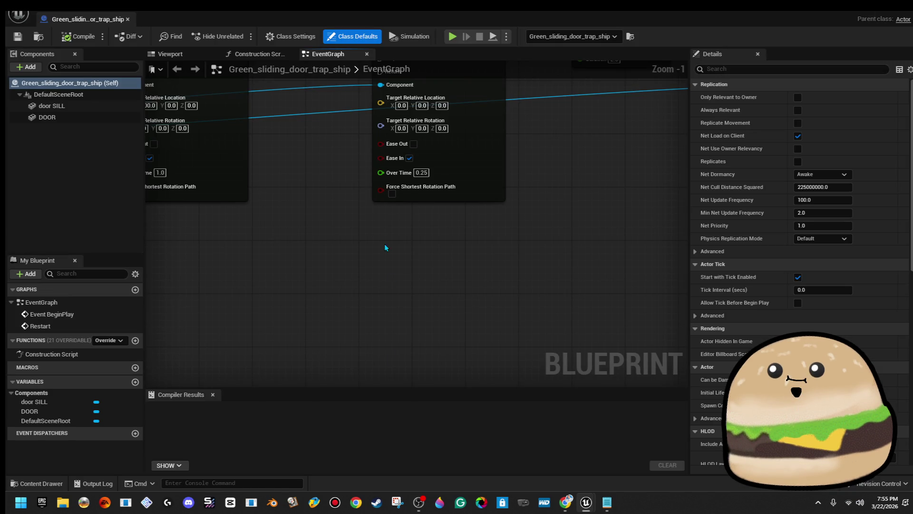
pyautogui.click(176, 55)
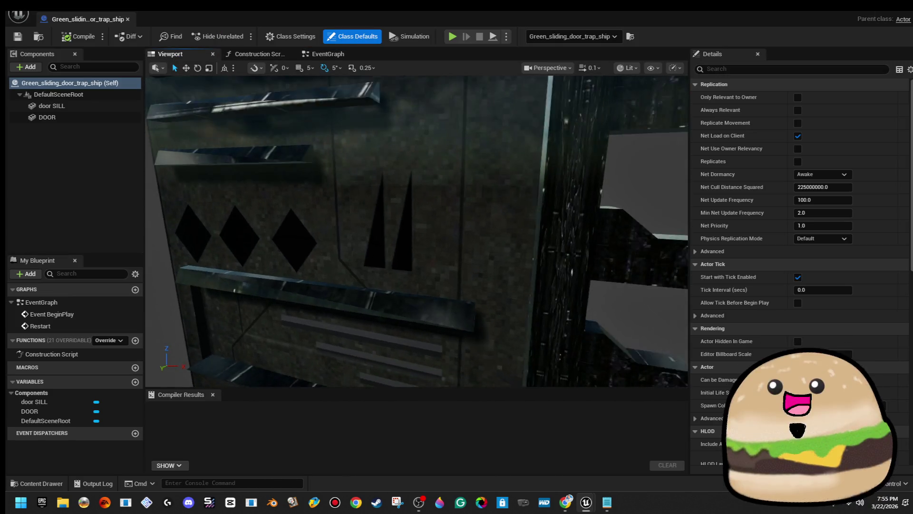
pyautogui.click(51, 105)
pyautogui.moveTo(428, 6); pyautogui.dragTo(912, 100)
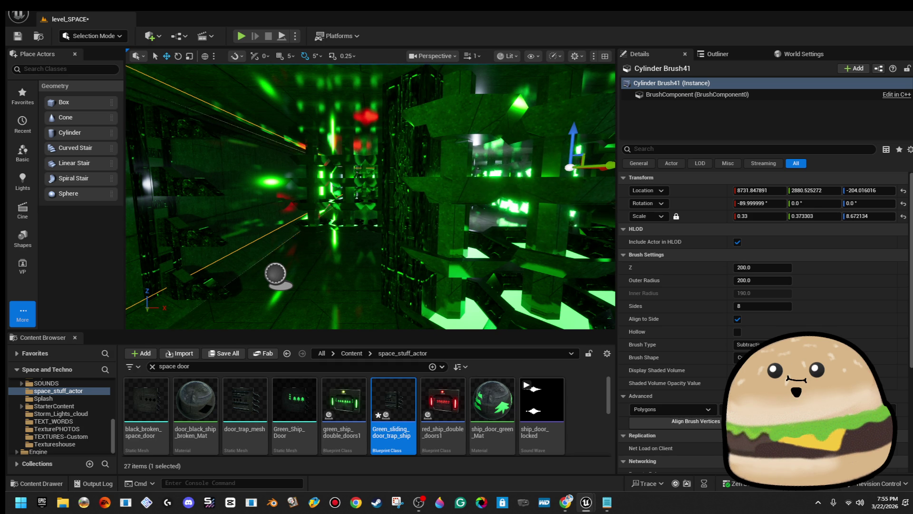
pyautogui.press('w')
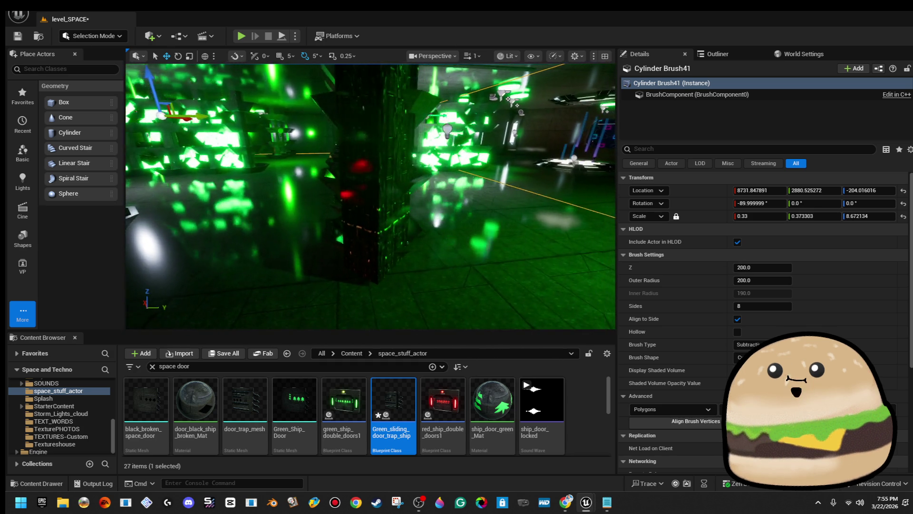
pyautogui.press('w')
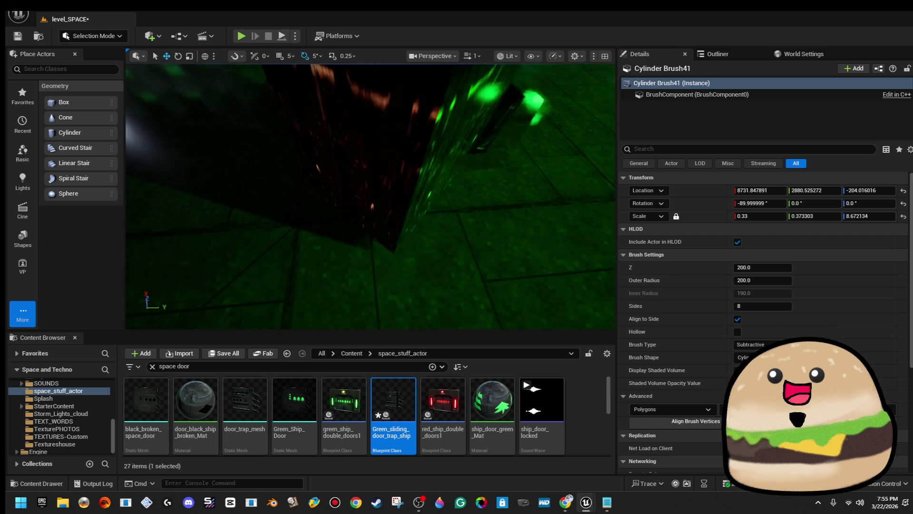
pyautogui.press('w')
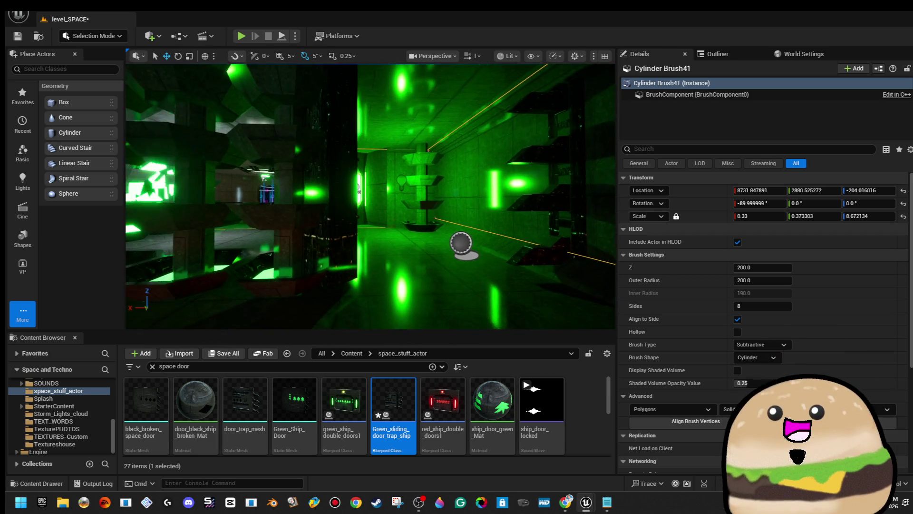
pyautogui.press('w')
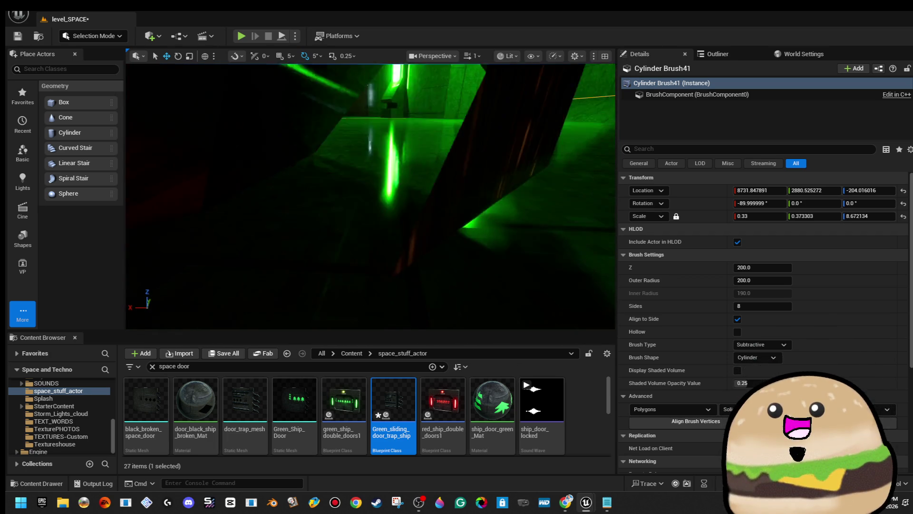
pyautogui.press('w')
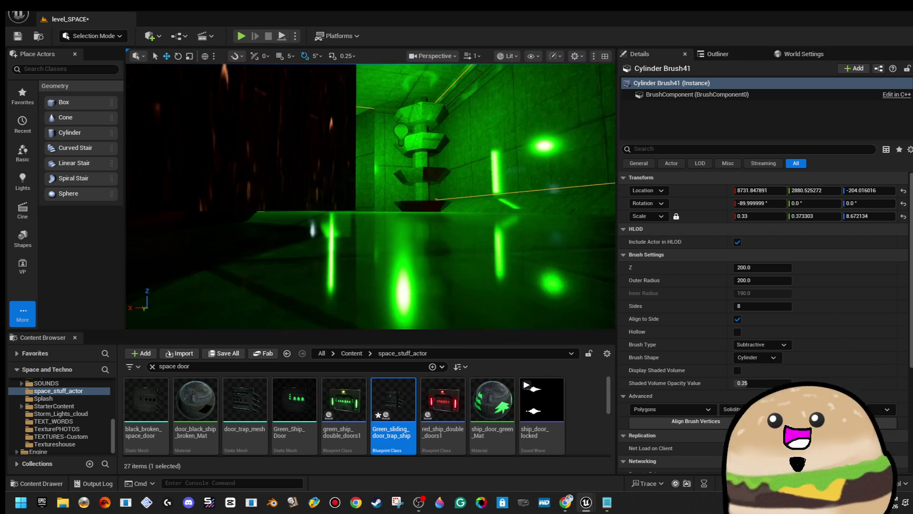
pyautogui.press('s')
pyautogui.click(168, 127)
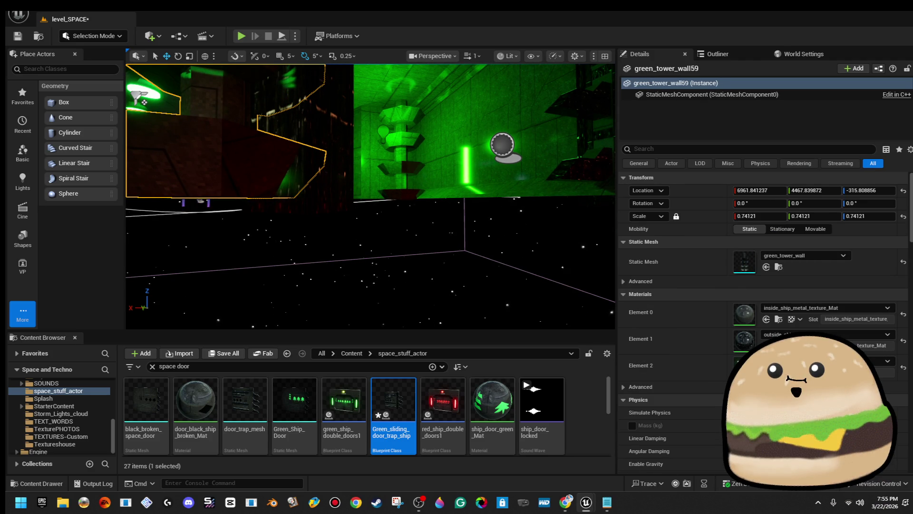
pyautogui.press('w')
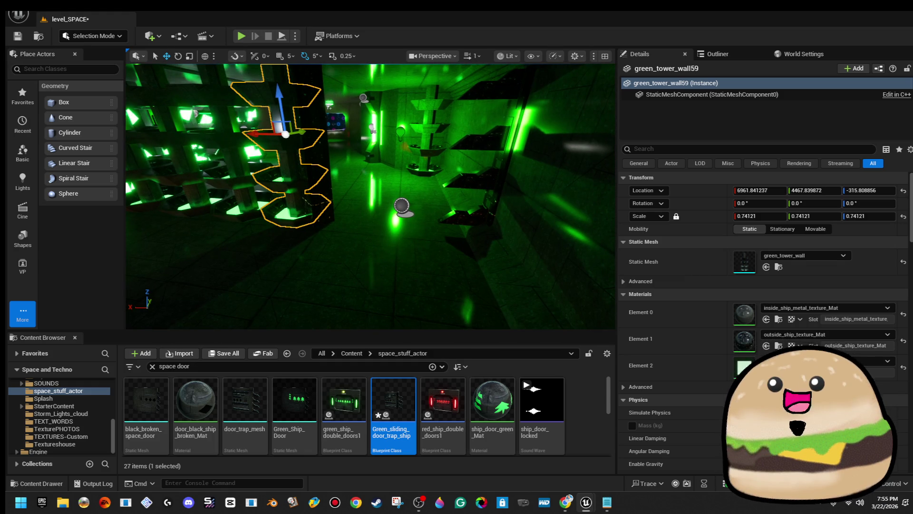
pyautogui.press('w')
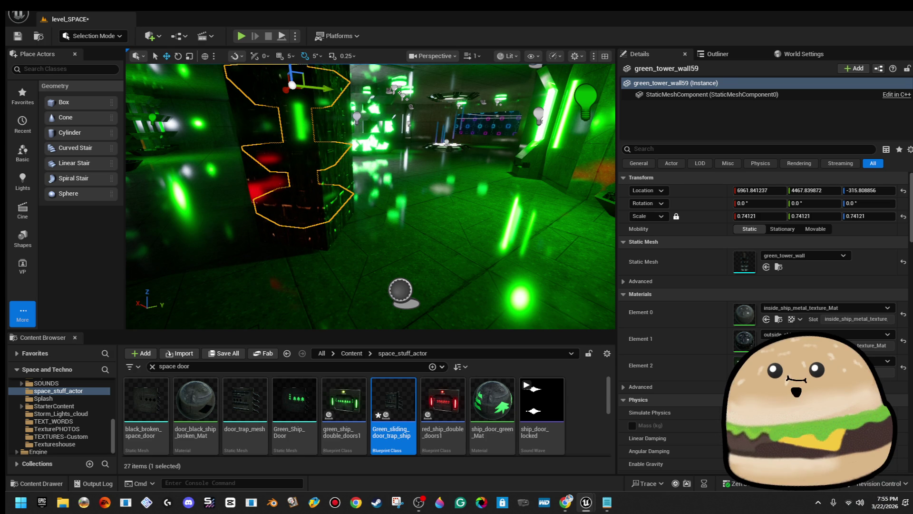
pyautogui.moveTo(440, 155); pyautogui.dragTo(369, 157)
pyautogui.press('Escape')
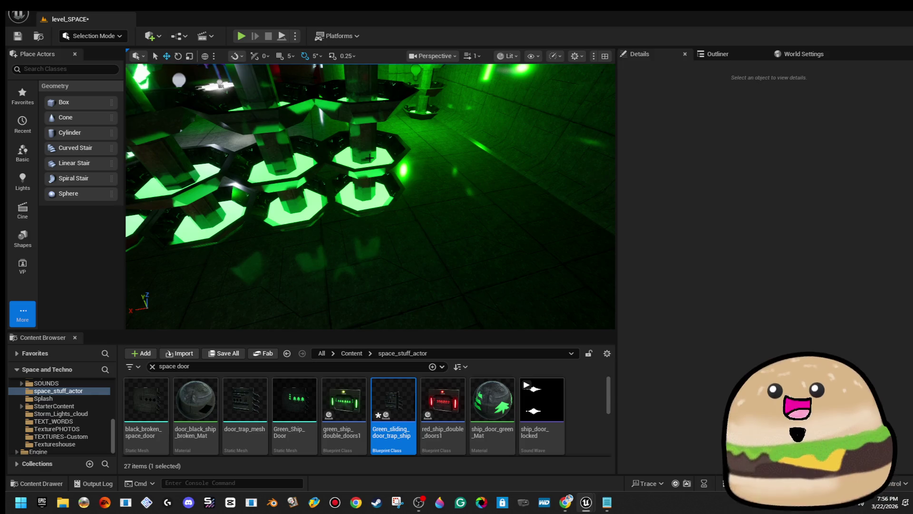
pyautogui.click(370, 157)
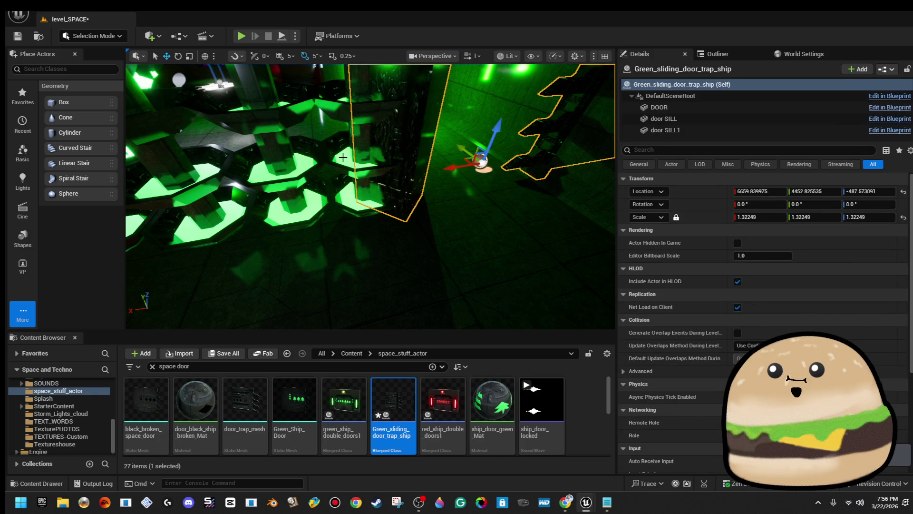
# - Delete the selected sliding door and inspect the green_tower_wall pieces
pyautogui.press('Delete')
pyautogui.click(157, 136)
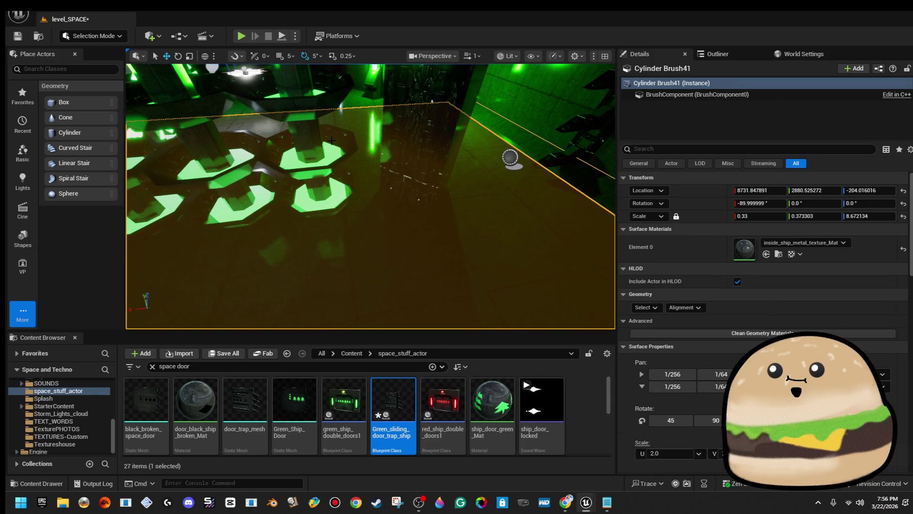
pyautogui.click(269, 132)
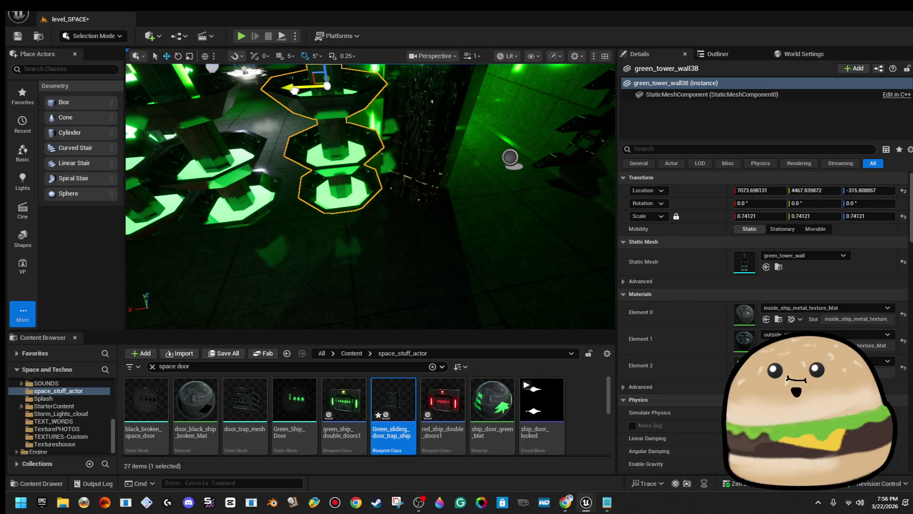
pyautogui.click(349, 149)
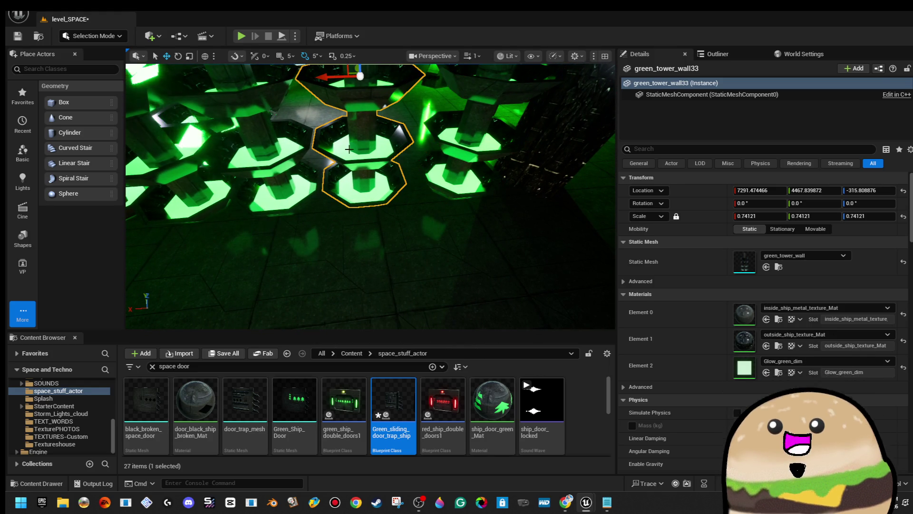
pyautogui.keyDown('ctrl'); pyautogui.click(266, 131); pyautogui.keyUp('ctrl')
pyautogui.scroll(3, 267, 124)
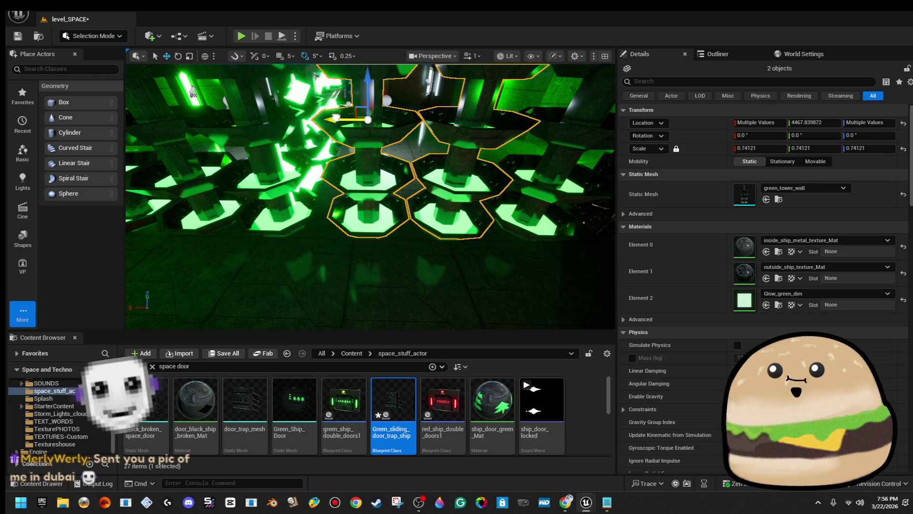
pyautogui.click(414, 204)
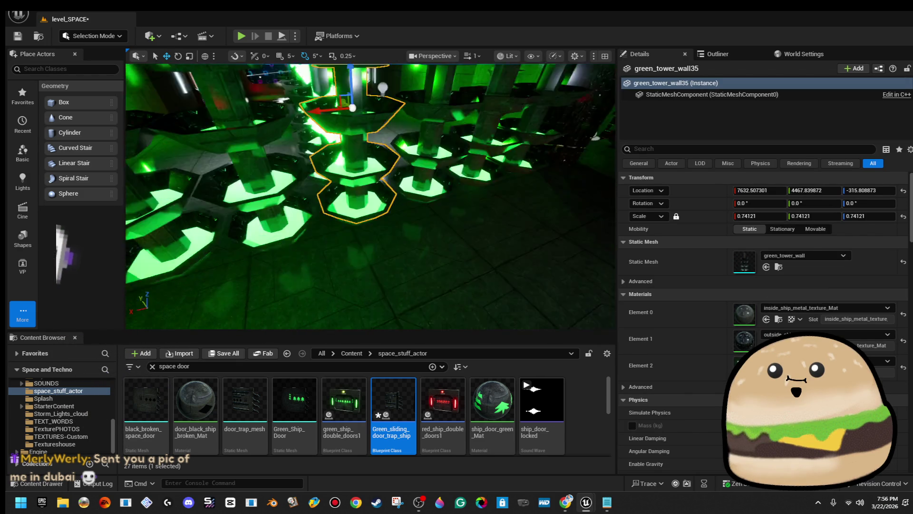
# - Start a Play-in-Editor test of level_SPACE with Alt+P
pyautogui.rightClick(414, 176)
pyautogui.press('Escape')
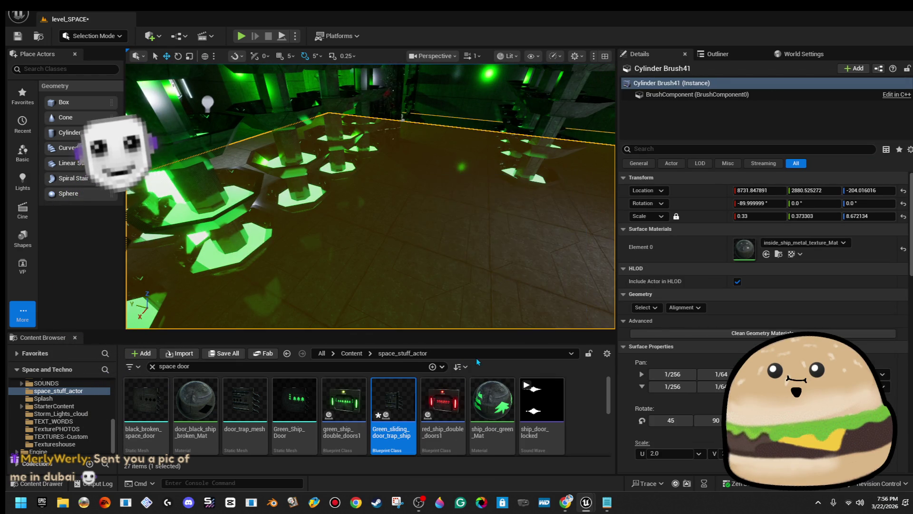
pyautogui.hotkey('alt', 'p')
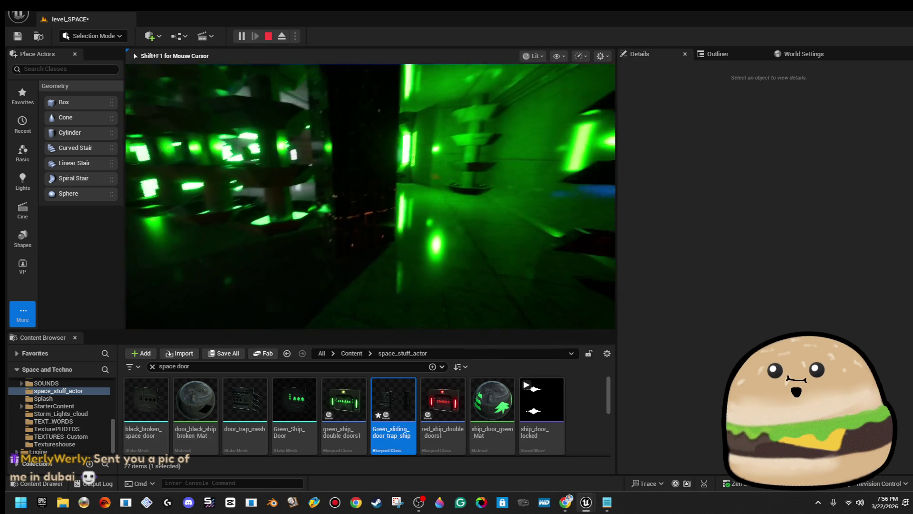
# - Stop the test, replay from the floor near the sliding door, and stop again
pyautogui.press('Escape')
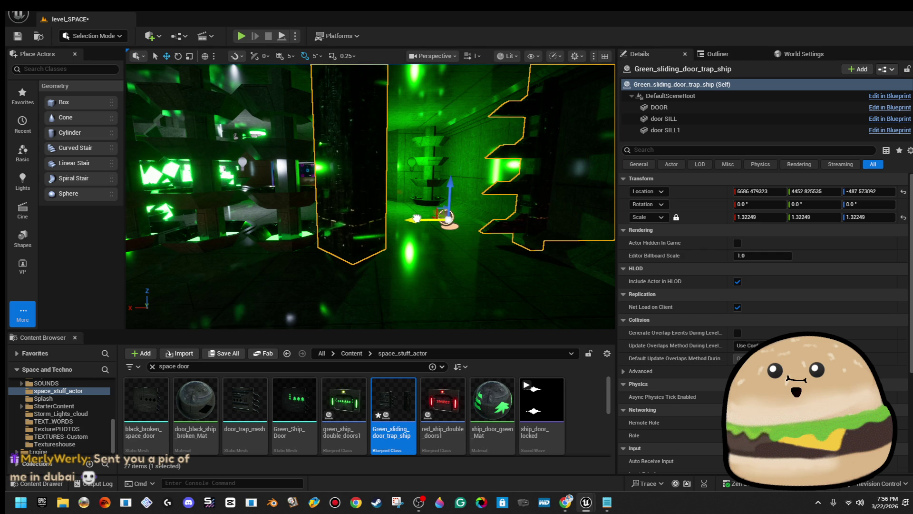
pyautogui.rightClick(461, 266)
pyautogui.click(510, 482)
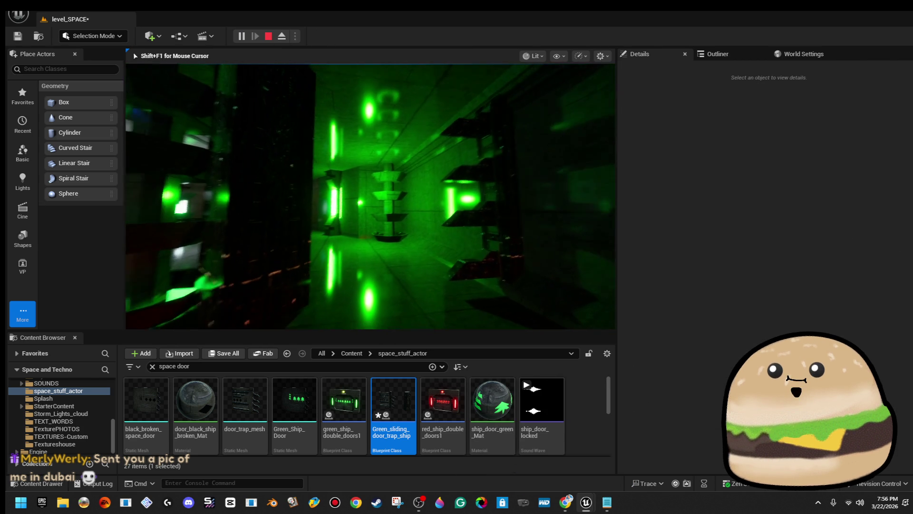
pyautogui.press('Escape')
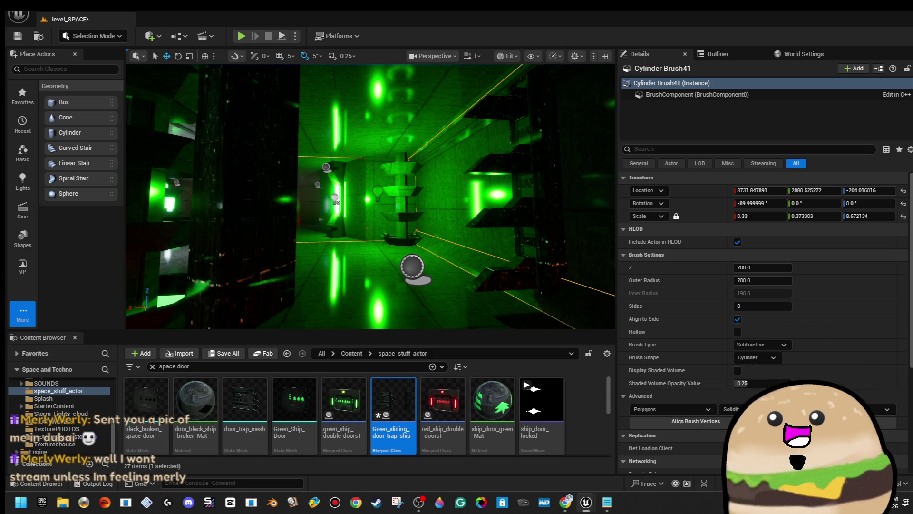
# - Play-test the level from a new corridor floor spot, then stop the session
pyautogui.moveTo(371, 200); pyautogui.dragTo(295, 188)
pyautogui.press('r')
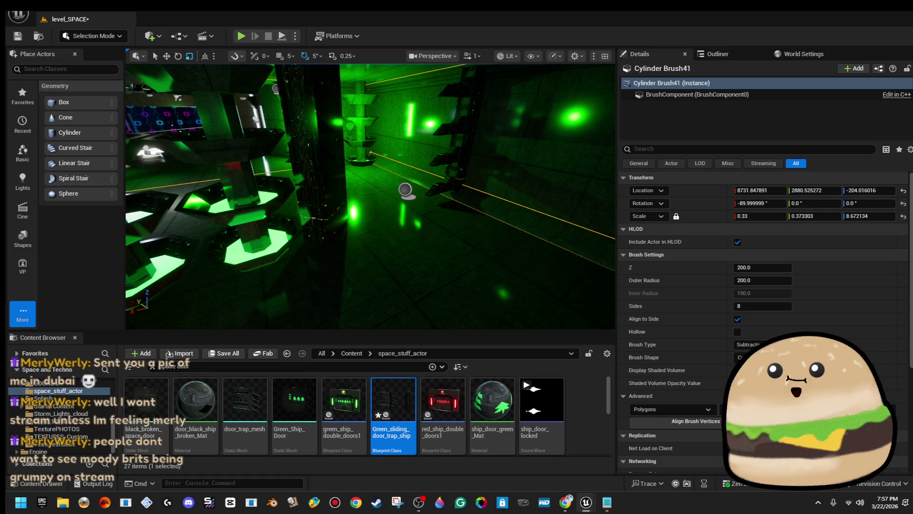
pyautogui.rightClick(418, 295)
pyautogui.click(462, 482)
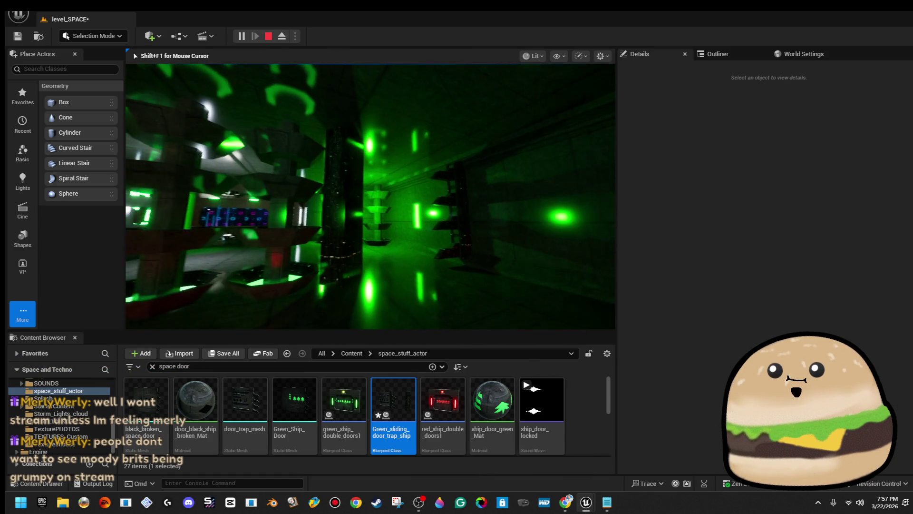
pyautogui.press('Escape')
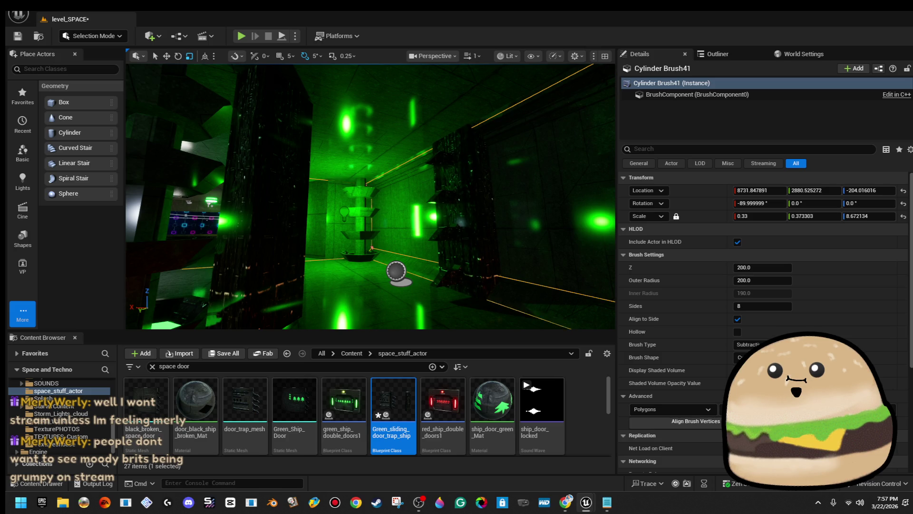
# - Fly toward the lamp column and play from that floor spot, with the viewport full-screen
pyautogui.press('w')
pyautogui.moveTo(429, 300)
pyautogui.mouseDown()
pyautogui.moveTo(480, 299)
pyautogui.moveTo(429, 300)
pyautogui.mouseUp()
pyautogui.rightClick(429, 300)
pyautogui.click(507, 480)
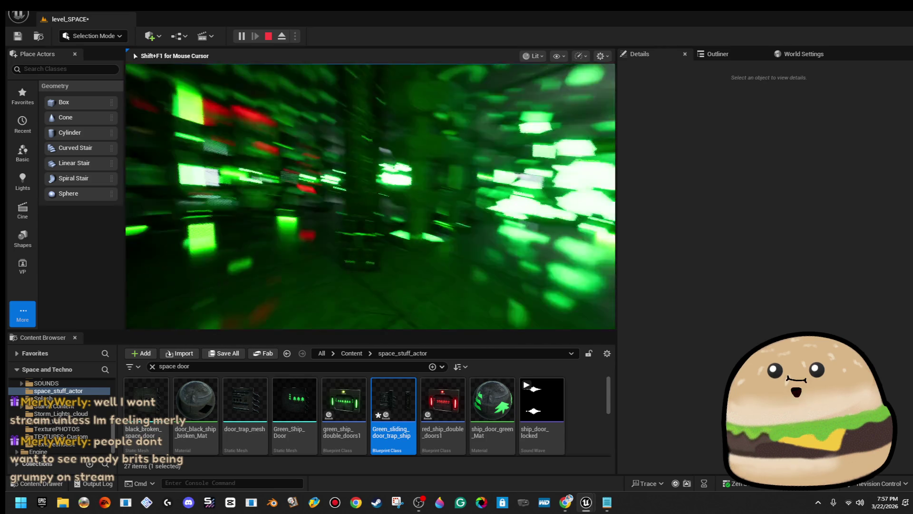
pyautogui.press('F11')
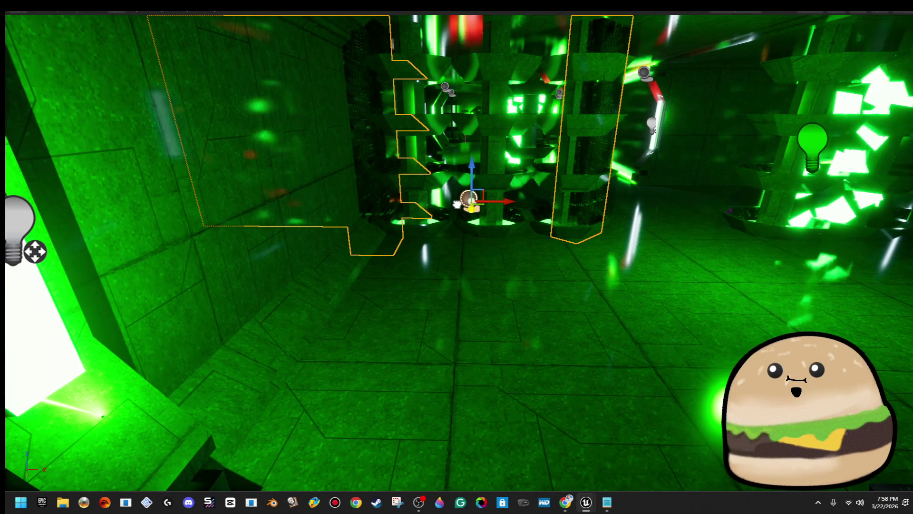
# - Fly along the lit corridor and stretch the selected wall panels along one axis
pyautogui.scroll(5, 455, 204)
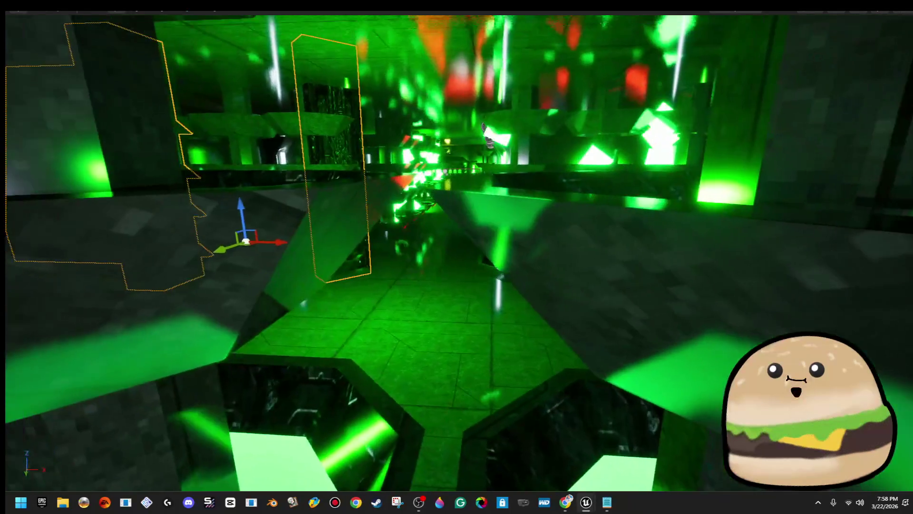
pyautogui.press('w')
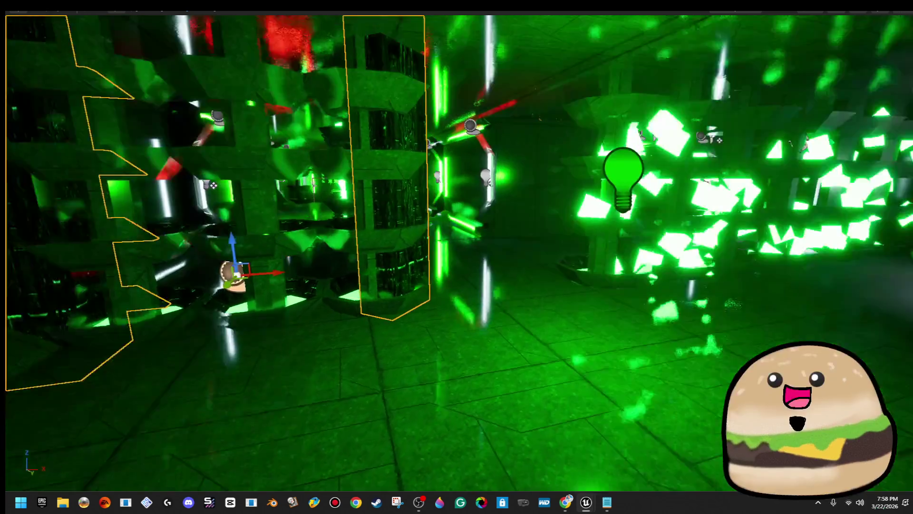
pyautogui.press('w')
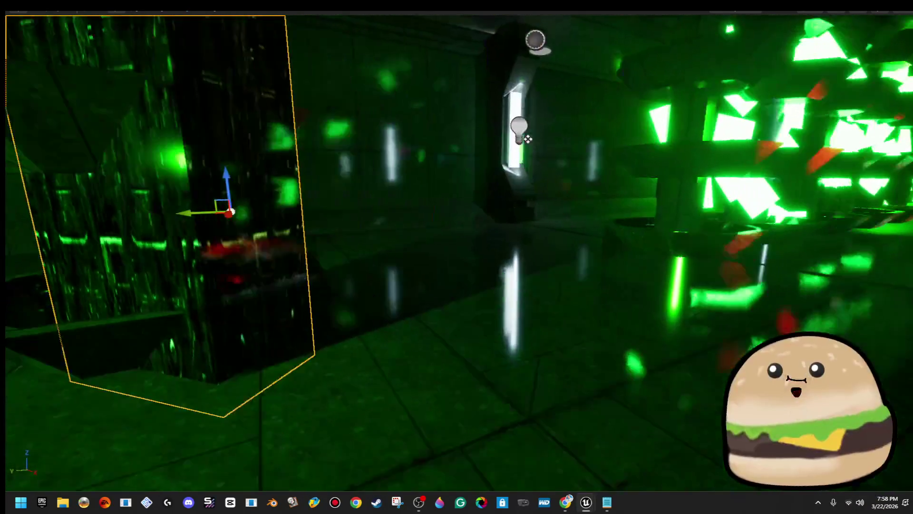
pyautogui.press('w')
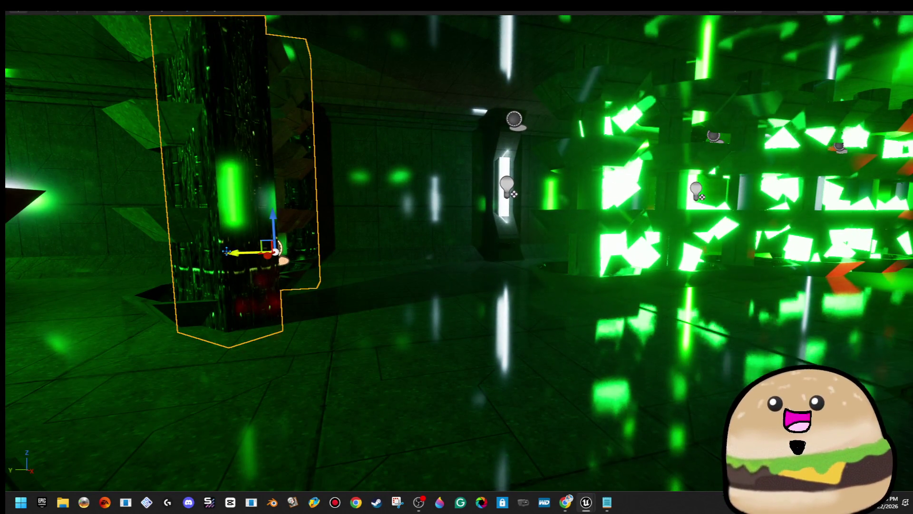
pyautogui.press('w')
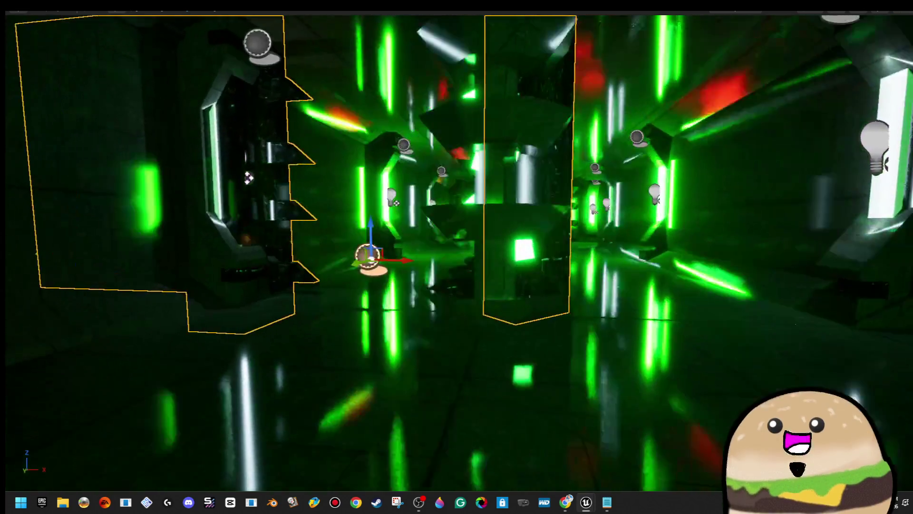
pyautogui.press('w')
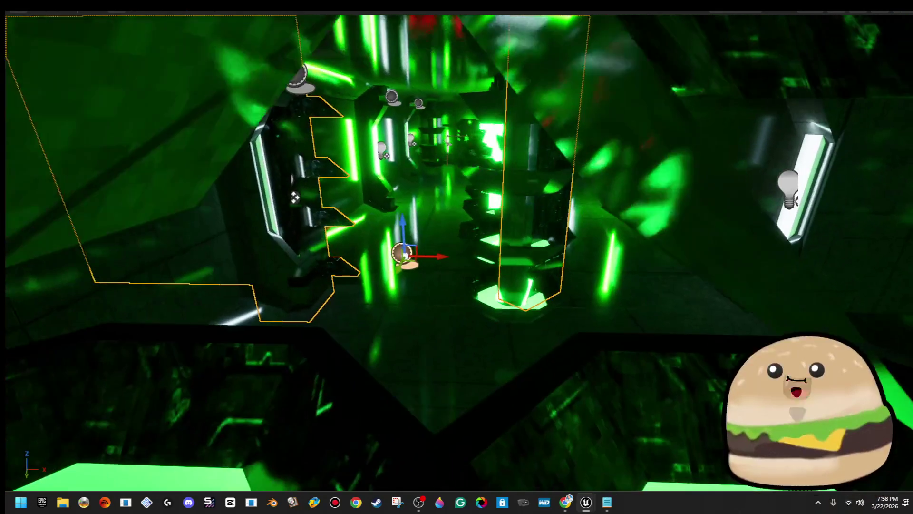
pyautogui.press('w')
pyautogui.press('r')
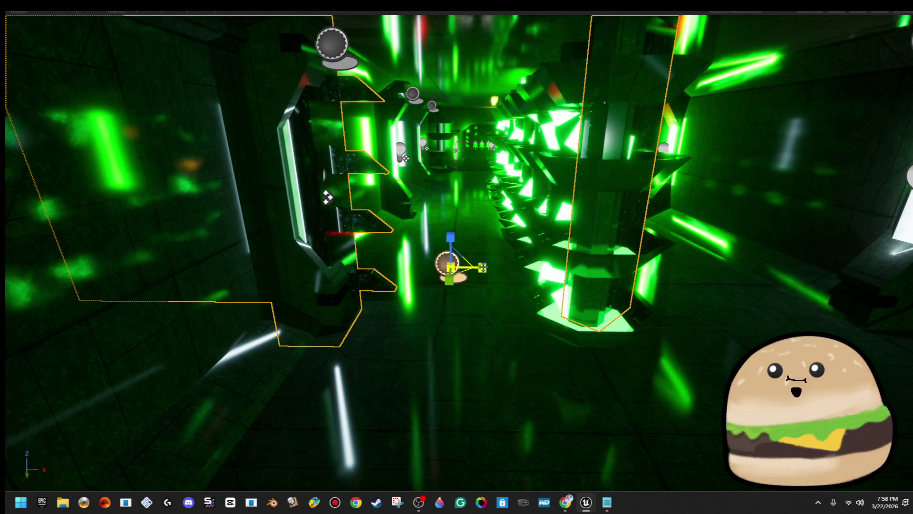
pyautogui.press('w')
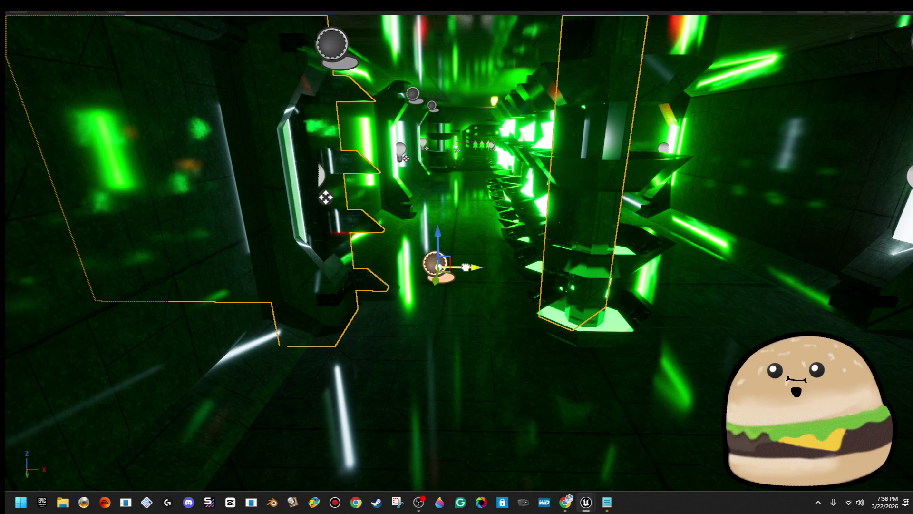
pyautogui.press('r')
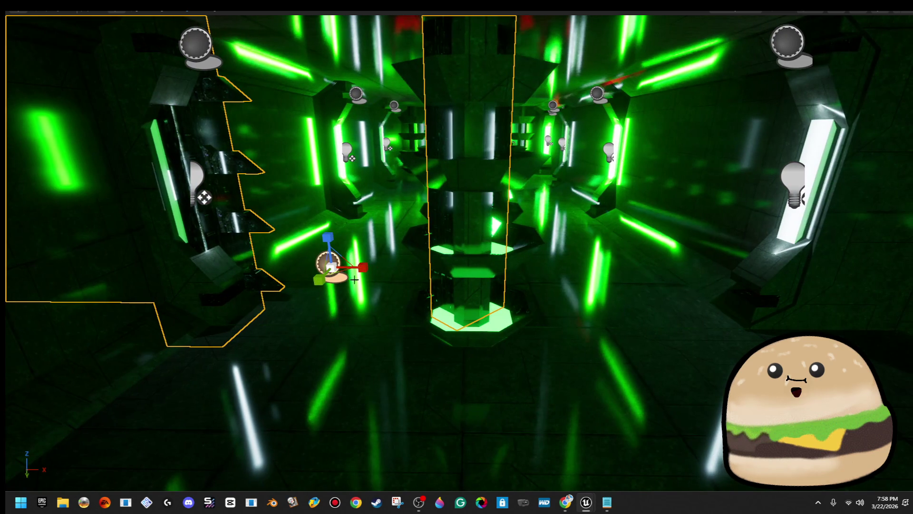
pyautogui.moveTo(361, 266); pyautogui.dragTo(367, 266)
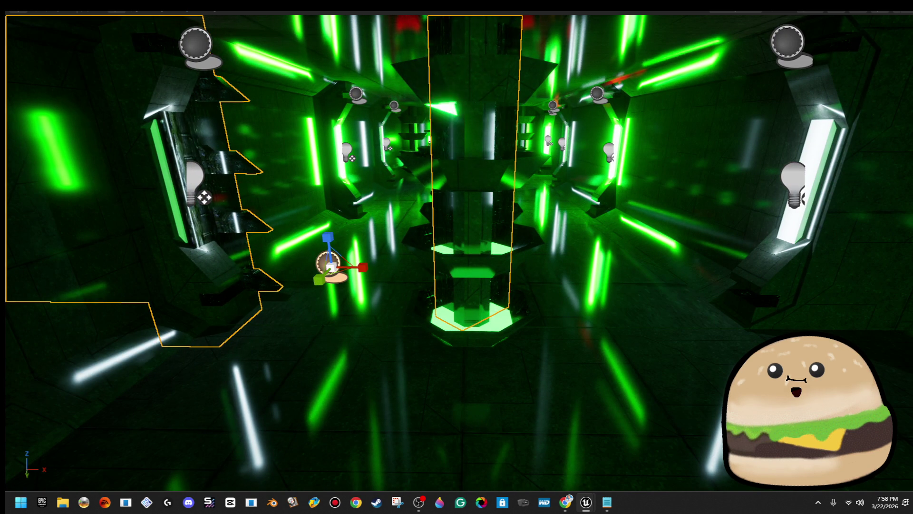
# - Delete the wall panels, select the glowing column, and bring up the sliding door's actions
pyautogui.press('Delete')
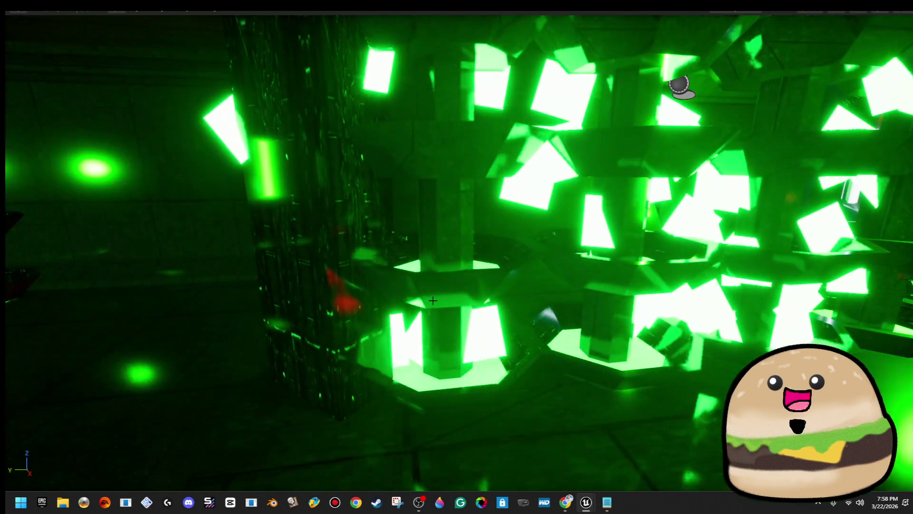
pyautogui.click(432, 300)
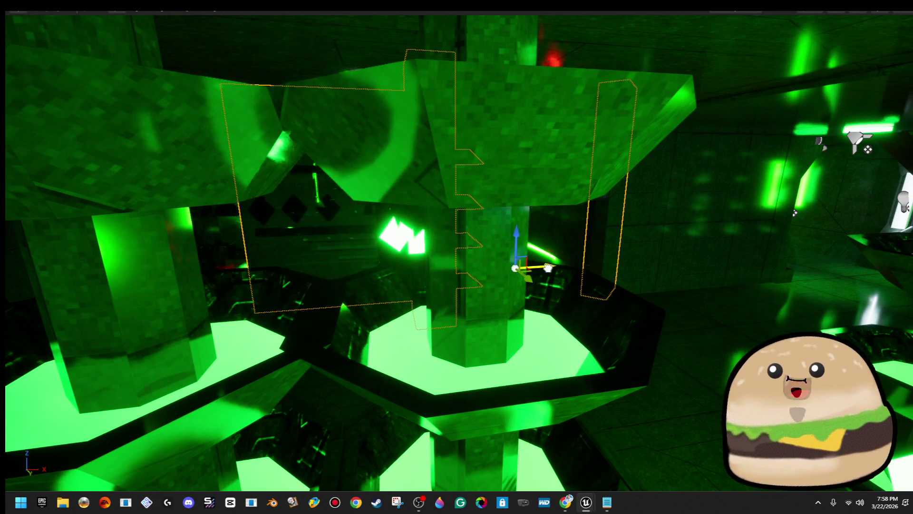
pyautogui.press('e')
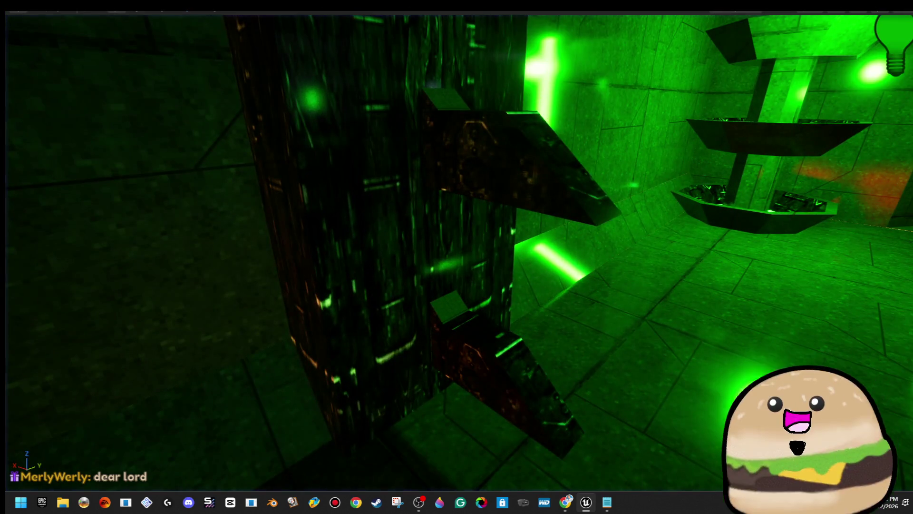
pyautogui.rightClick(496, 158)
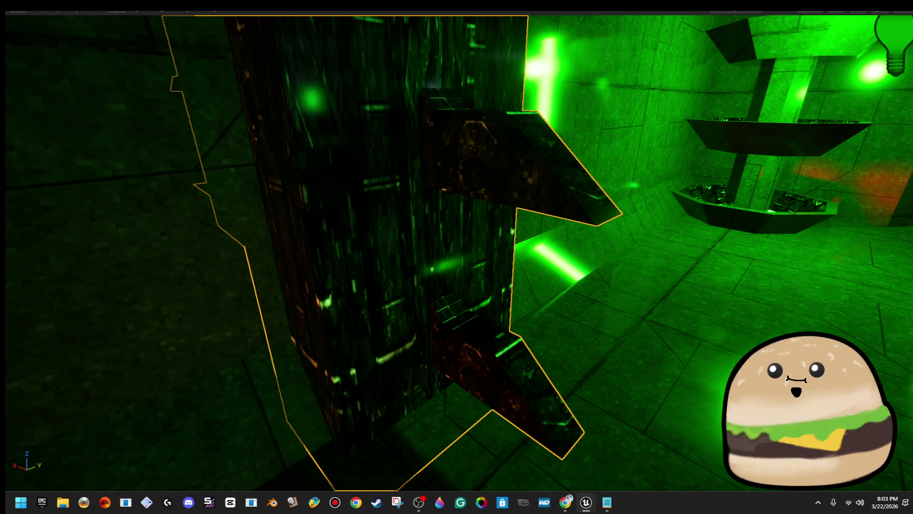
# - Play the level from the corridor floor beside the door lights, then stop
pyautogui.press('Right')
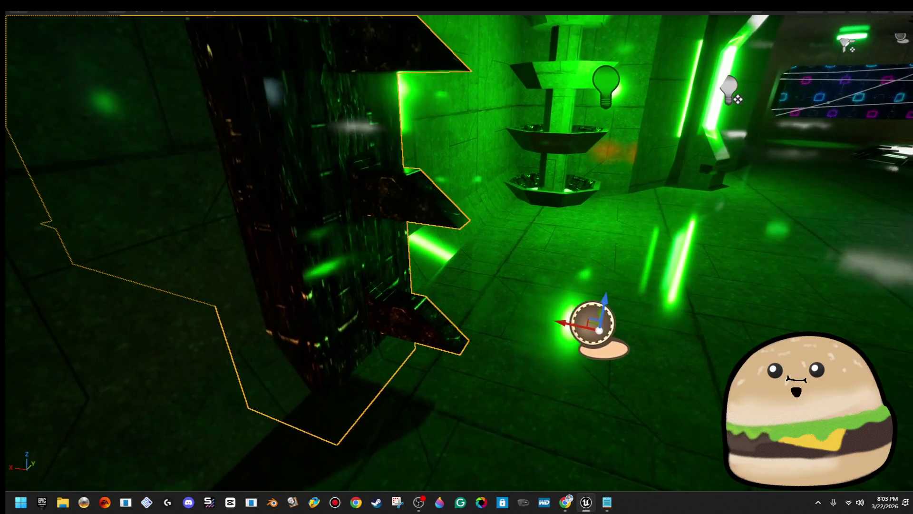
pyautogui.rightClick(712, 363)
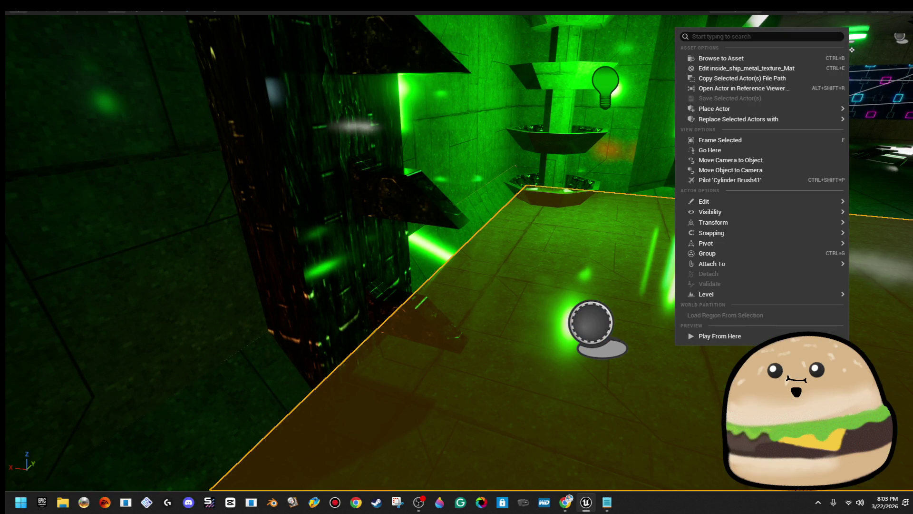
pyautogui.click(719, 336)
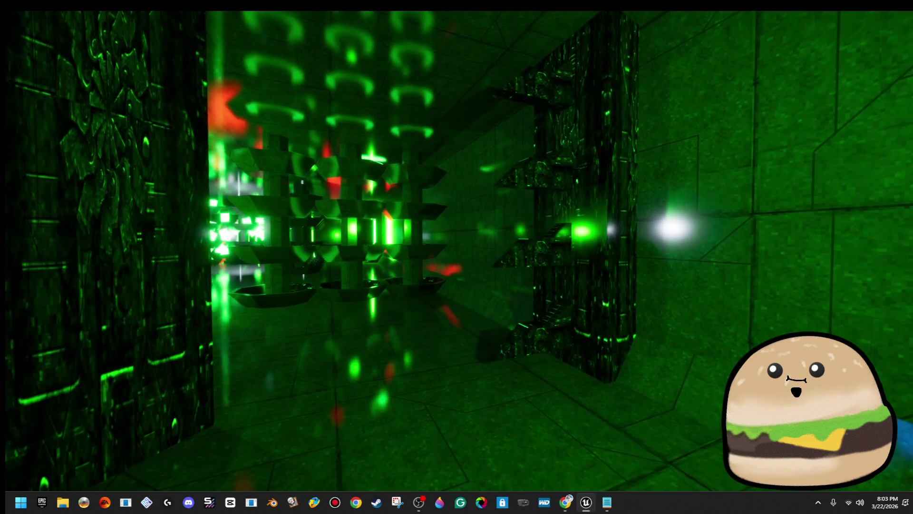
pyautogui.press('Escape')
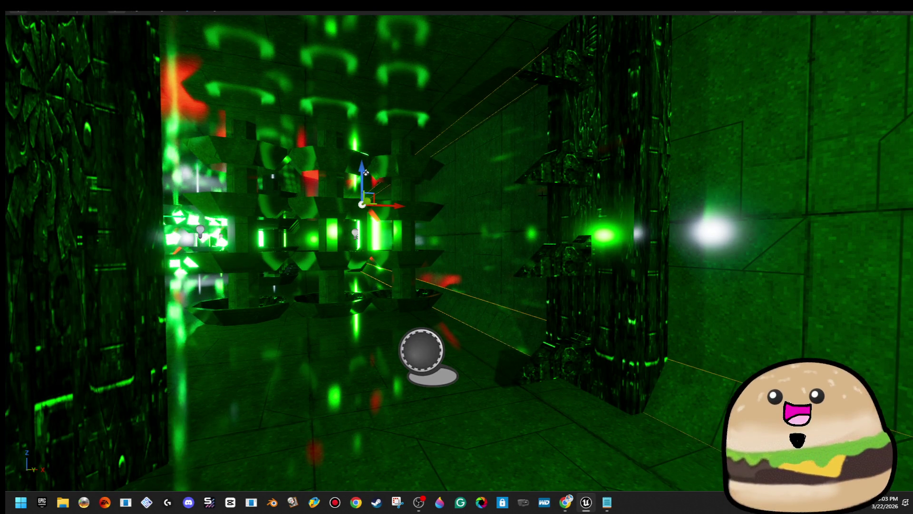
# - Select the sliding door and check its context menu without choosing anything
pyautogui.click(608, 252)
pyautogui.rightClick(608, 252)
pyautogui.press('Escape')
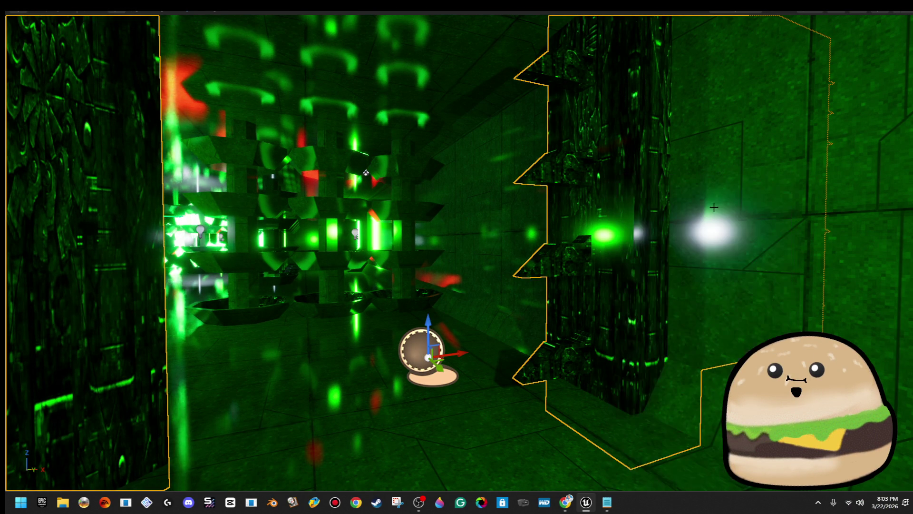
pyautogui.rightClick(608, 214)
pyautogui.click(695, 223)
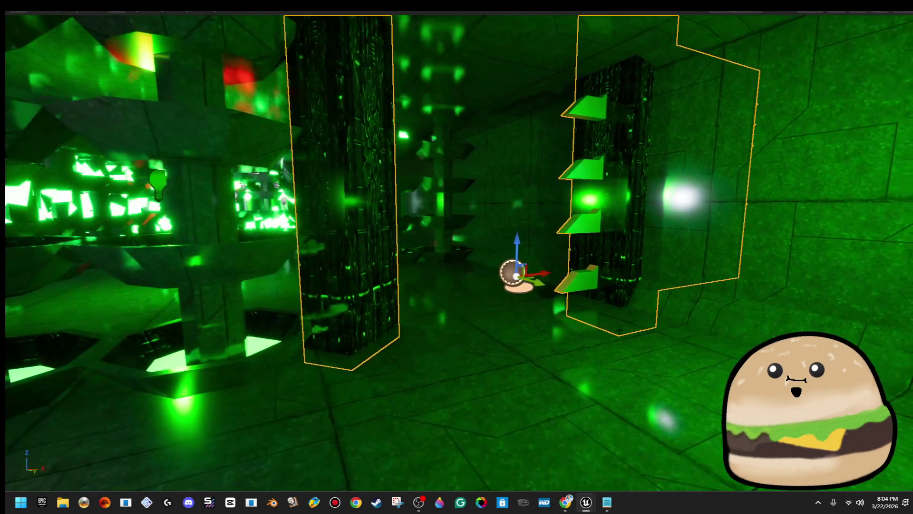
# - Play-test from the corridor floor beside the pillars, then end the session
pyautogui.rightClick(686, 333)
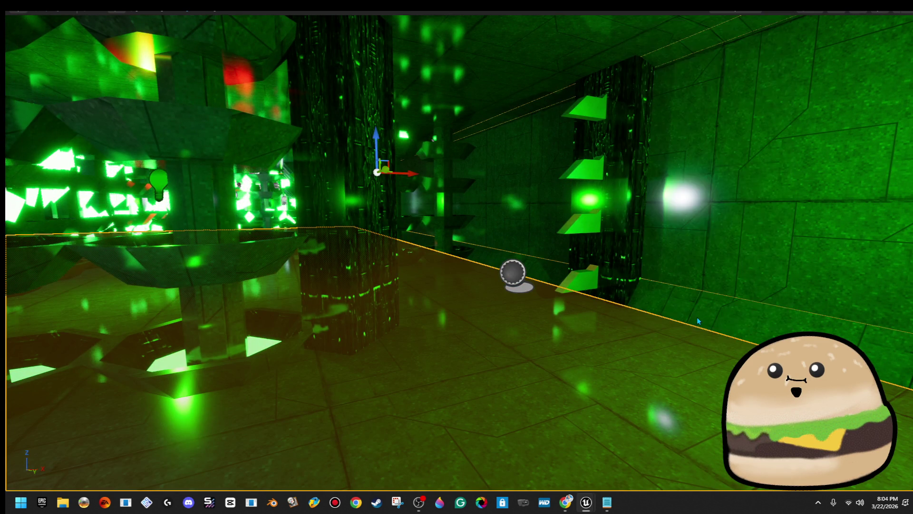
pyautogui.click(697, 319)
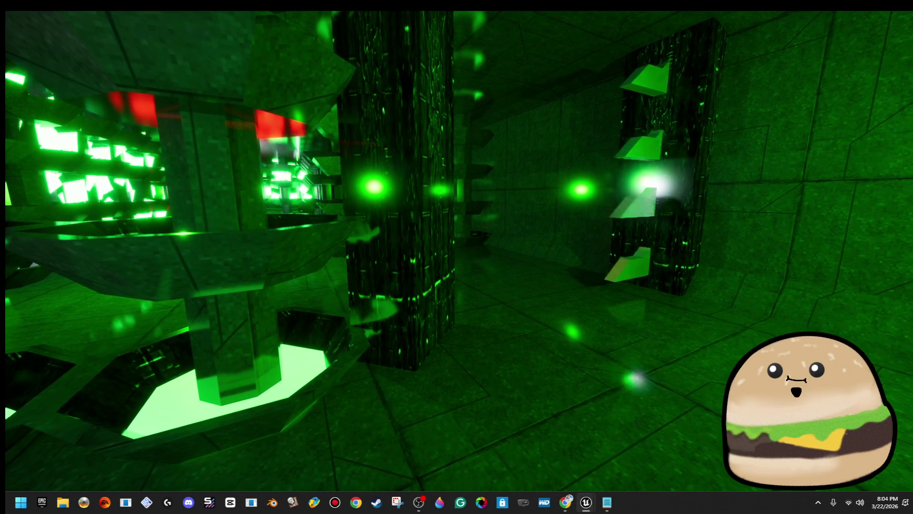
pyautogui.press('Escape')
# - Play from another floor spot and move through the corridor, then dismiss the pillar's menu
pyautogui.press('Right')
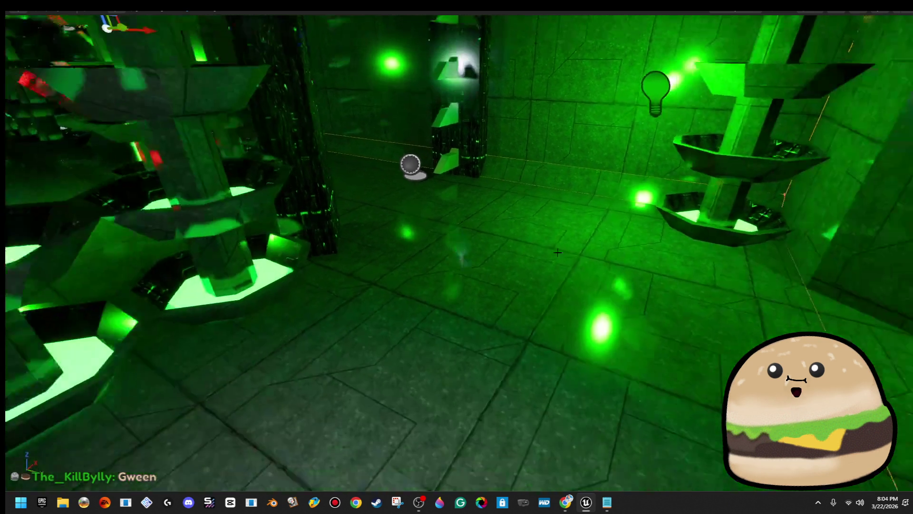
pyautogui.rightClick(555, 175)
pyautogui.click(668, 485)
pyautogui.hotkey('alt', 'p')
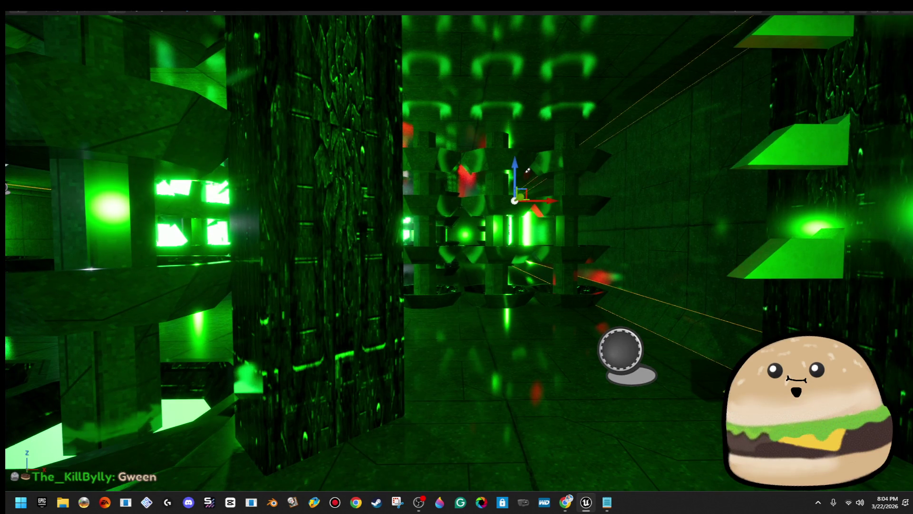
pyautogui.rightClick(333, 174)
pyautogui.click(406, 222)
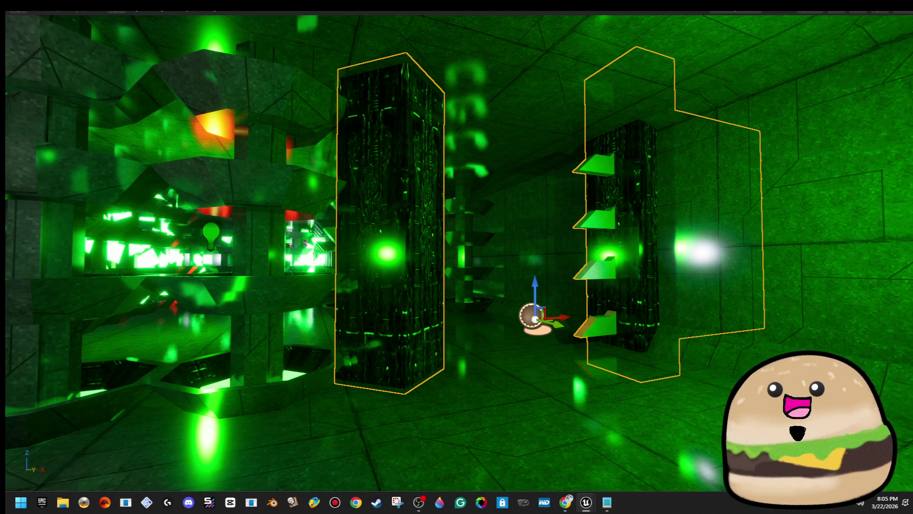
# - Bring up the context menu for the corridor brush near the portal archway
pyautogui.rightClick(703, 116)
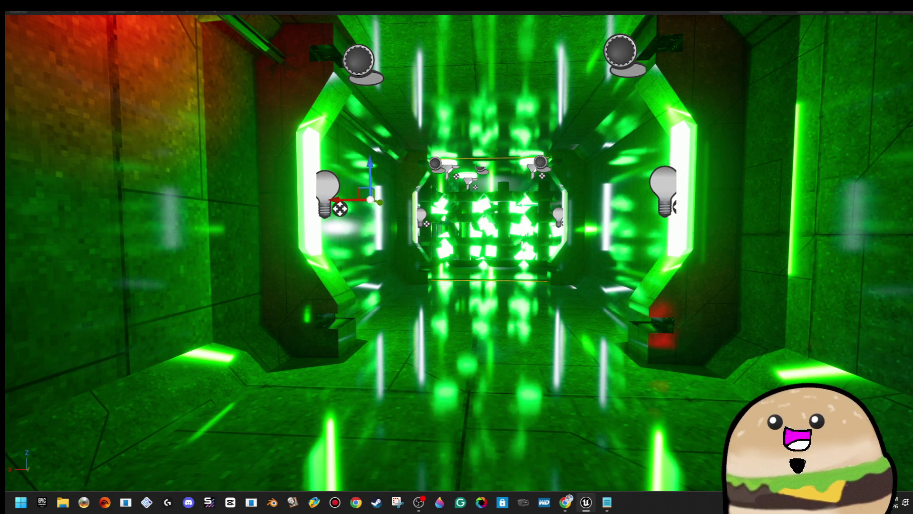
# - Fly toward the portal and slide the reflection capture sphere left along Y
pyautogui.moveTo(546, 242); pyautogui.dragTo(476, 214)
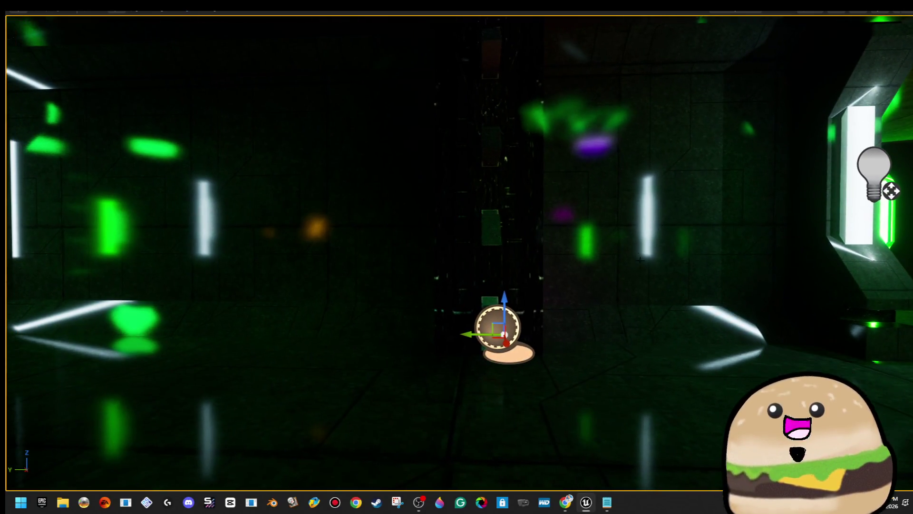
pyautogui.moveTo(476, 334); pyautogui.dragTo(363, 336)
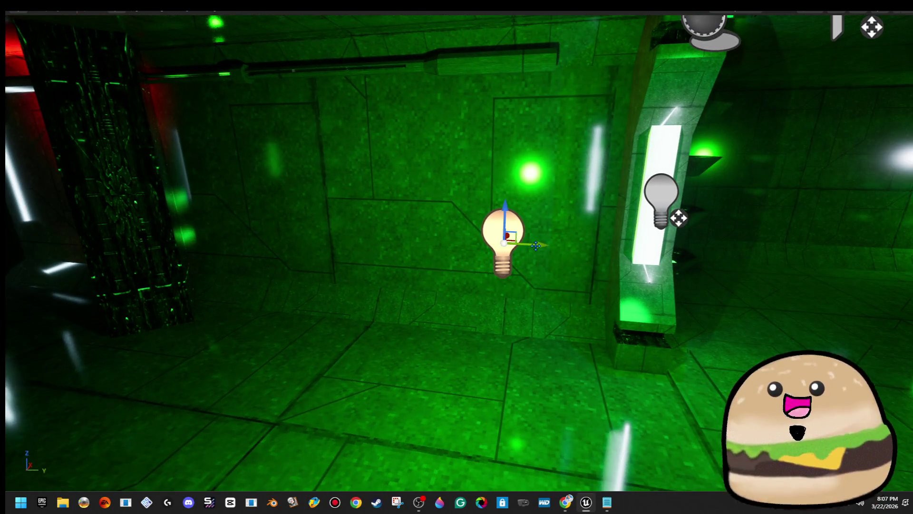
# - Slide PointLight43 left along Y to centre it between the corridor slabs
pyautogui.moveTo(536, 245); pyautogui.dragTo(28, 218)
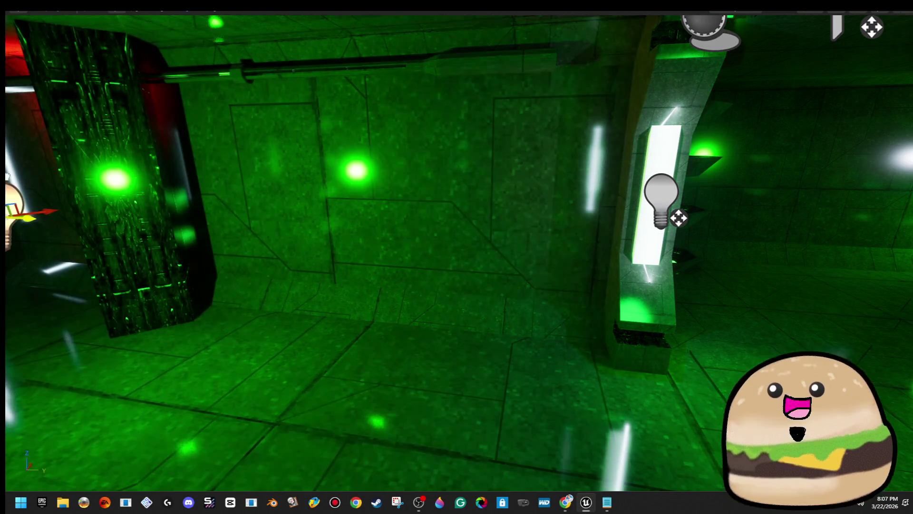
pyautogui.press('f')
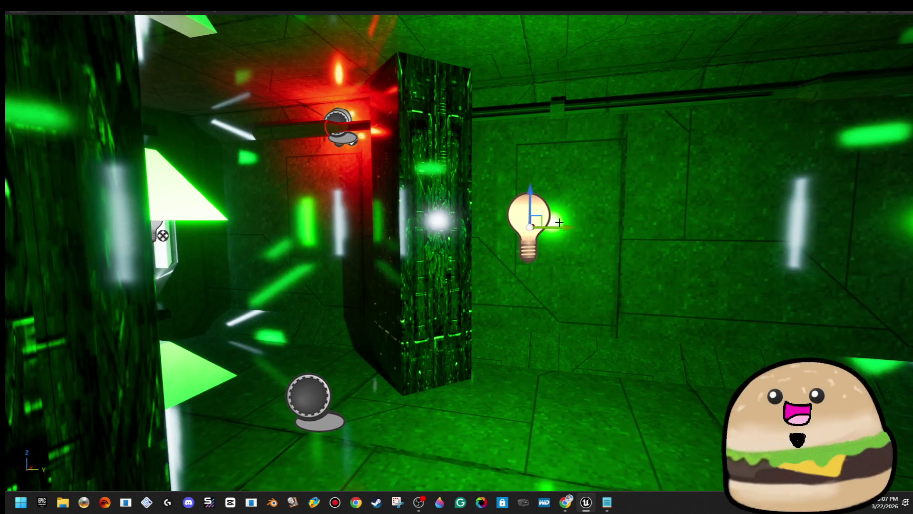
pyautogui.moveTo(568, 227)
pyautogui.mouseDown()
pyautogui.moveTo(326, 210)
pyautogui.moveTo(528, 206)
pyautogui.moveTo(538, 190)
pyautogui.mouseUp()
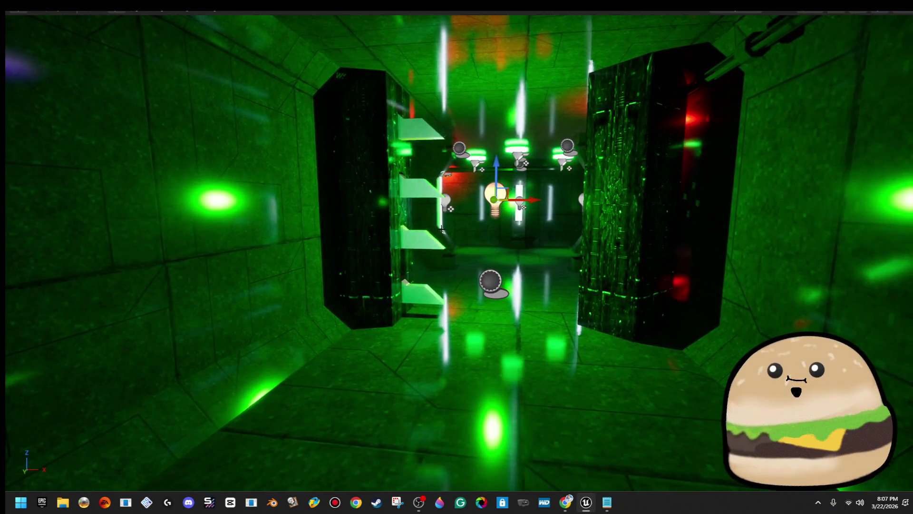
pyautogui.rightClick(624, 174)
pyautogui.click(705, 215)
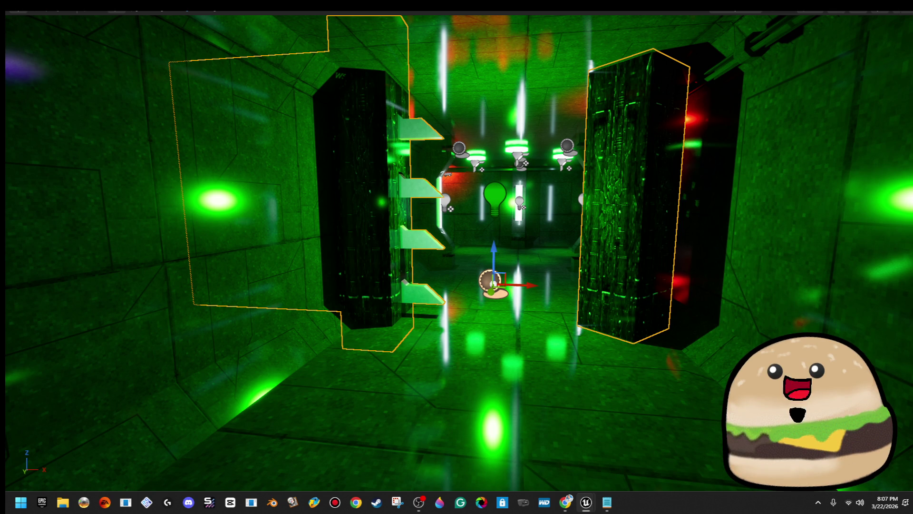
pyautogui.moveTo(490, 207); pyautogui.dragTo(518, 208)
# - Reselect and frame PointLight43, restore the full editor, and bring up its Light Color chooser
pyautogui.click(451, 197)
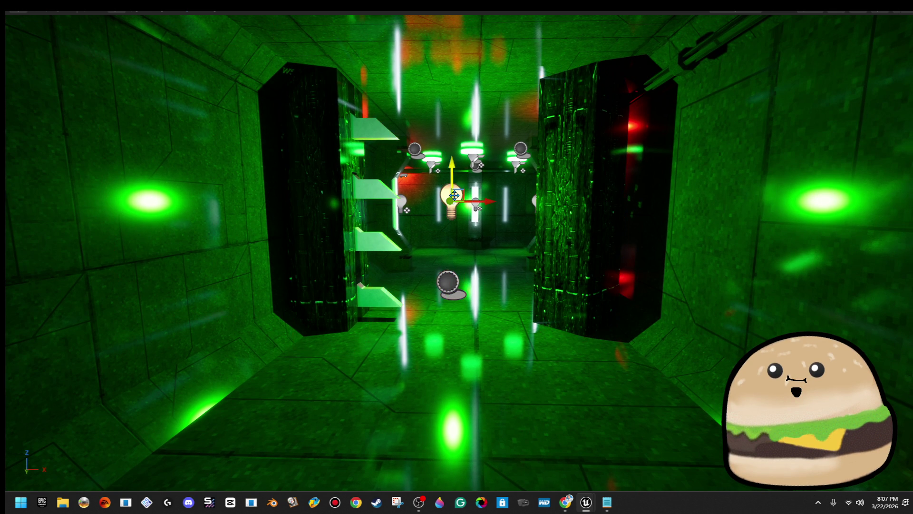
pyautogui.scroll(2, 457, 257)
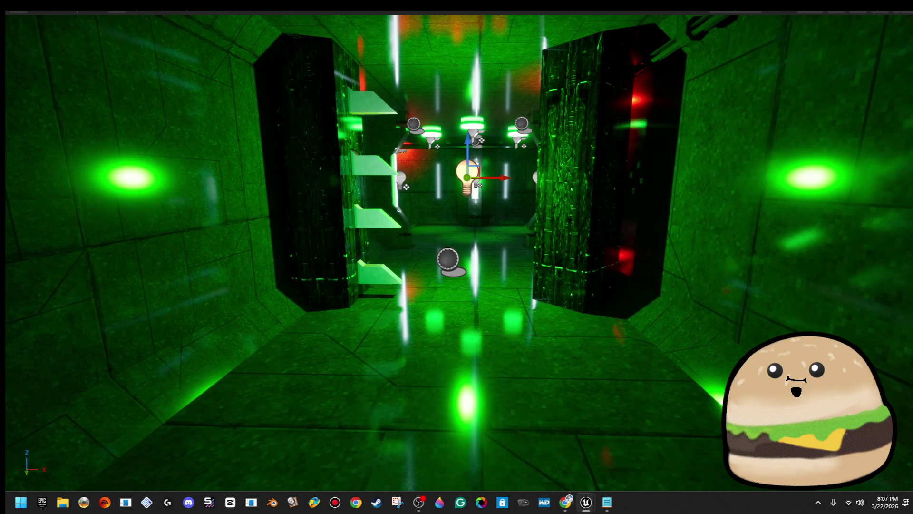
pyautogui.hotkey('ctrl', 'z')
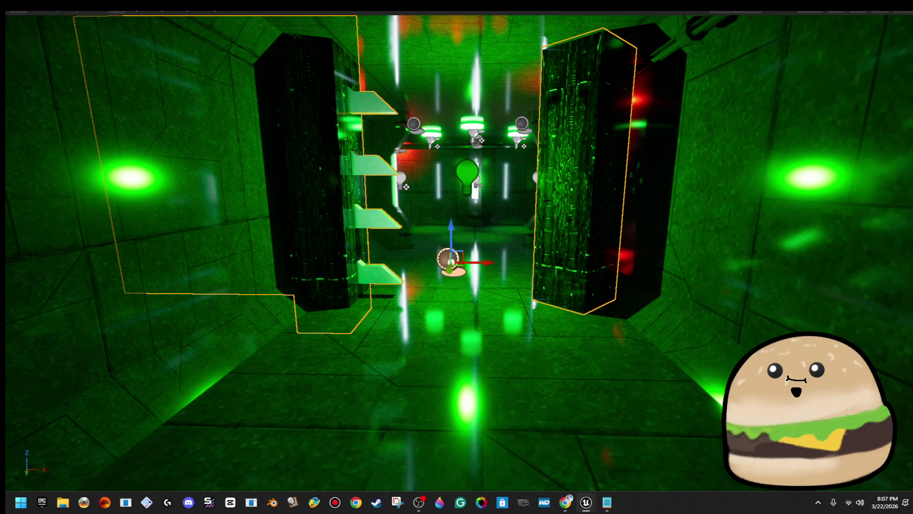
pyautogui.scroll(2, 457, 257)
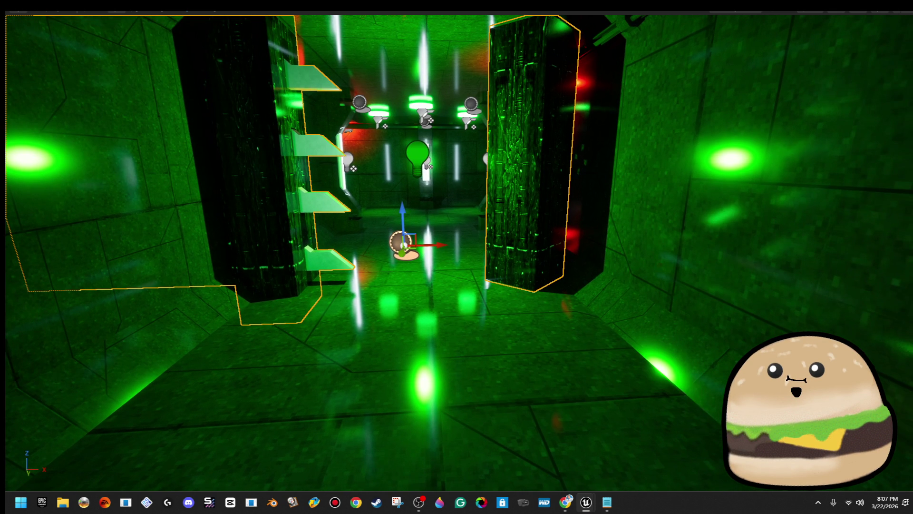
pyautogui.click(418, 162)
pyautogui.press('f')
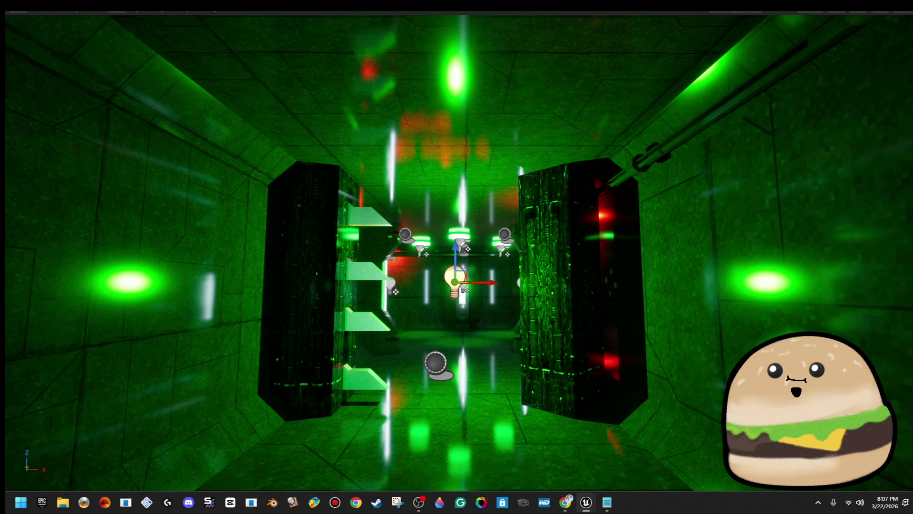
pyautogui.hotkey('ctrl', 'z')
pyautogui.hotkey('ctrl', 'y')
pyautogui.press('f')
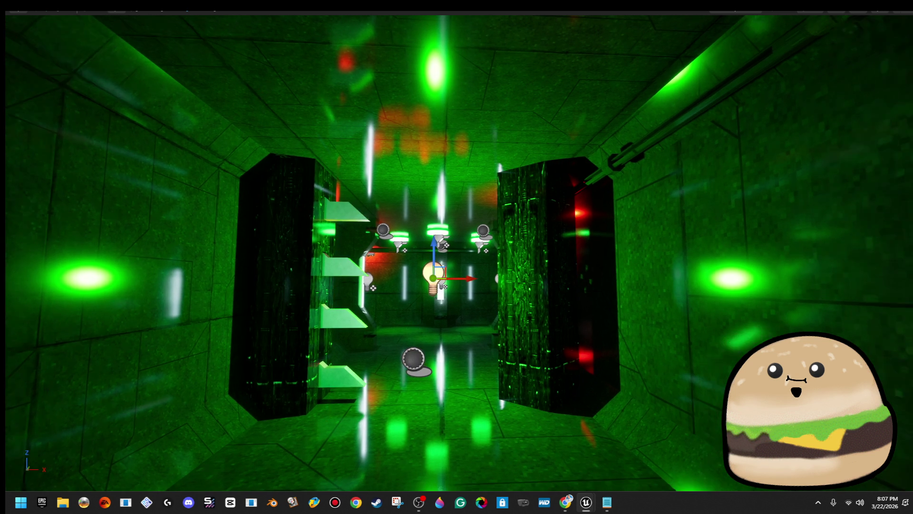
pyautogui.press('F11')
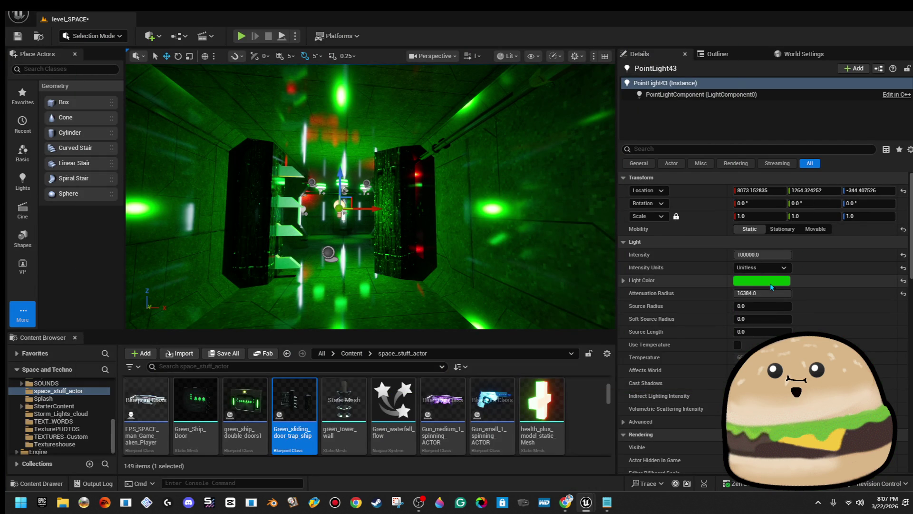
pyautogui.click(761, 280)
# - Set PointLight43's light colour to pale blue
pyautogui.click(671, 336)
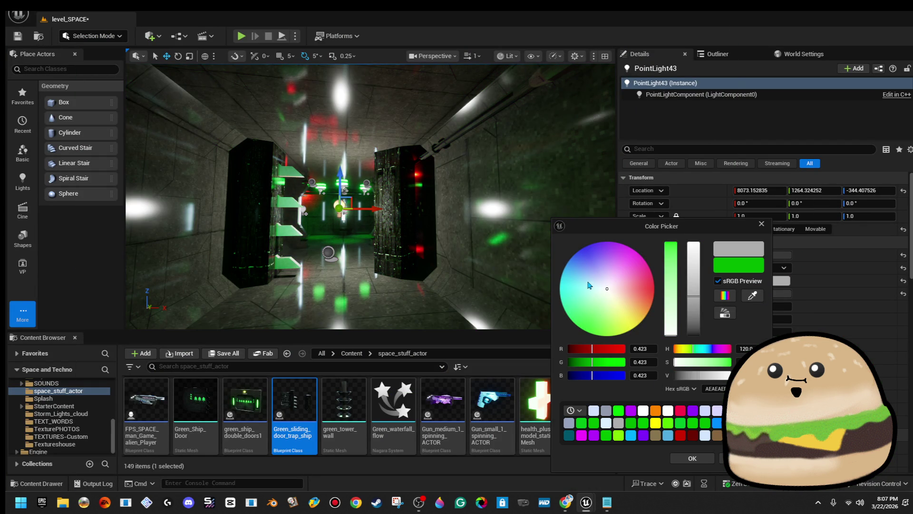
pyautogui.moveTo(592, 291); pyautogui.dragTo(584, 276)
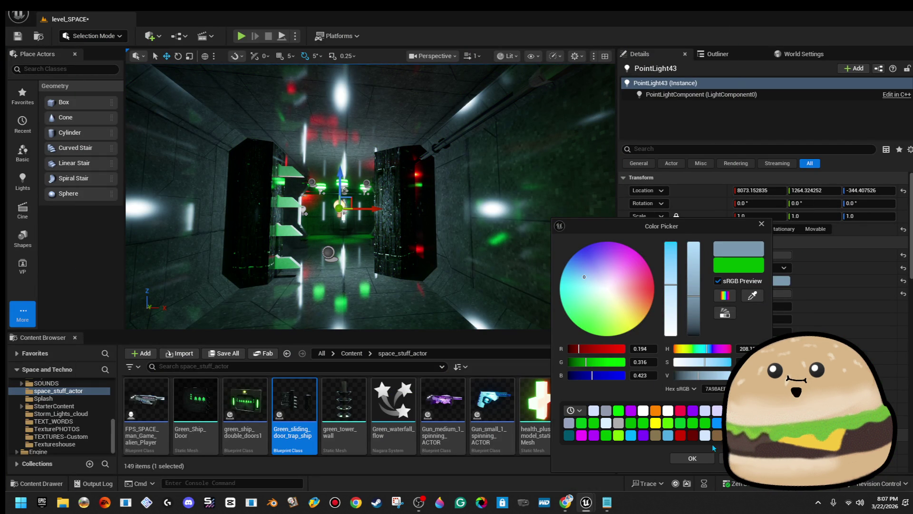
pyautogui.click(692, 458)
# - Increase the source radius and set the soft source radius to 912
pyautogui.moveTo(761, 306)
pyautogui.mouseDown()
pyautogui.moveTo(780, 305)
pyautogui.moveTo(761, 305)
pyautogui.moveTo(770, 307)
pyautogui.moveTo(767, 318)
pyautogui.moveTo(756, 319)
pyautogui.mouseUp()
pyautogui.click(770, 319)
pyautogui.write('1000')
pyautogui.press('Return')
pyautogui.write('912')
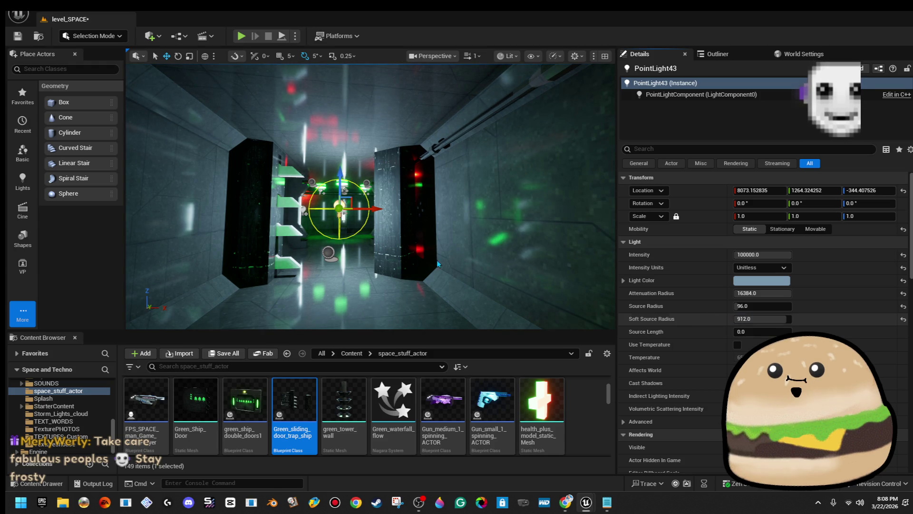
pyautogui.press('Return')
# - Lower the intensity to about 24105 and settle the soft source radius at 544
pyautogui.press('w')
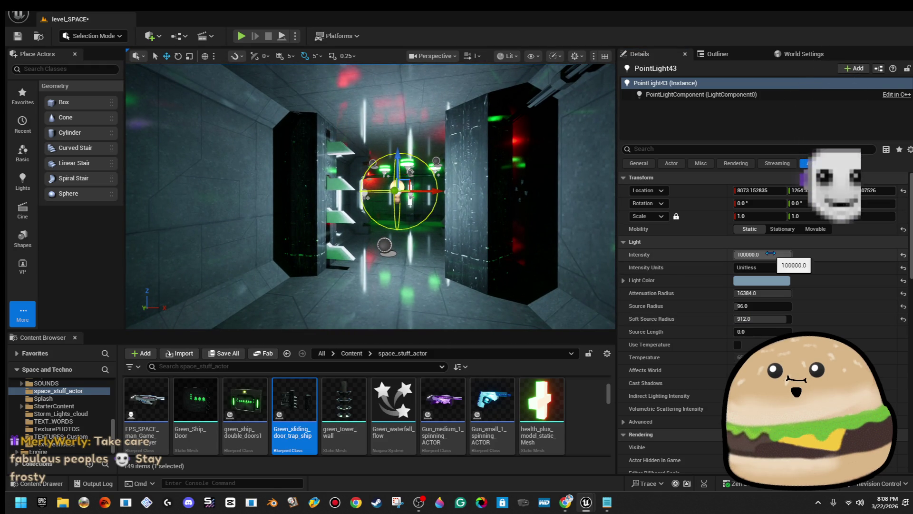
pyautogui.click(784, 246)
pyautogui.click(785, 242)
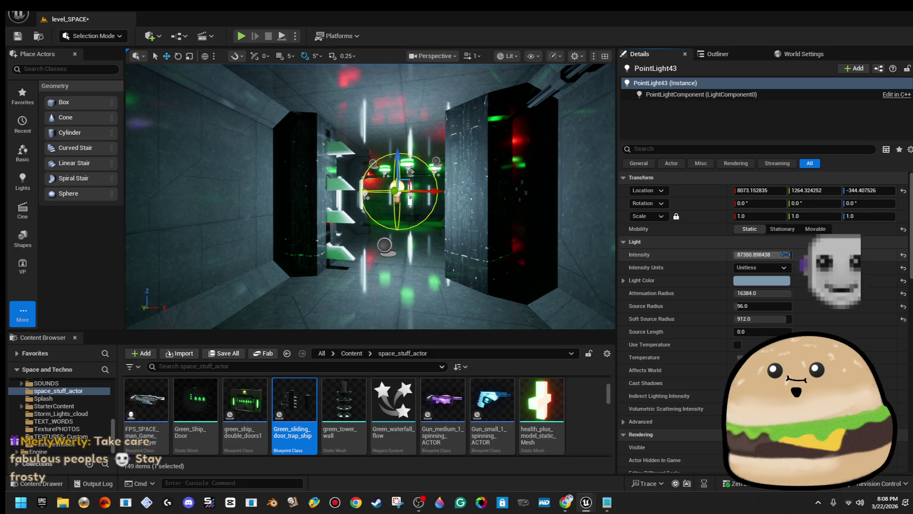
pyautogui.click(783, 254)
pyautogui.moveTo(775, 254); pyautogui.dragTo(755, 254)
pyautogui.moveTo(781, 319); pyautogui.dragTo(736, 319)
pyautogui.write('328')
pyautogui.press('Return')
pyautogui.moveTo(759, 319); pyautogui.dragTo(739, 293)
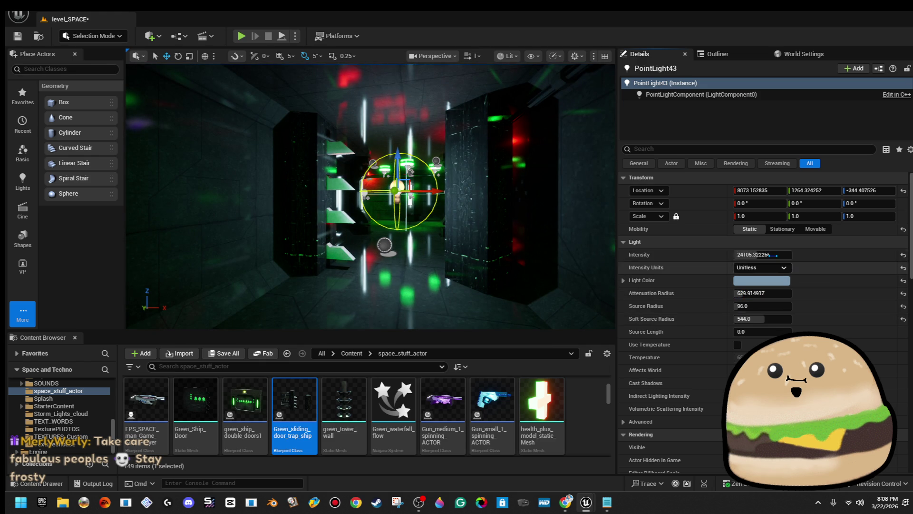
pyautogui.scroll(-3, 370, 196)
# - Play-test the level from the corridor floor, then stop
pyautogui.rightClick(431, 304)
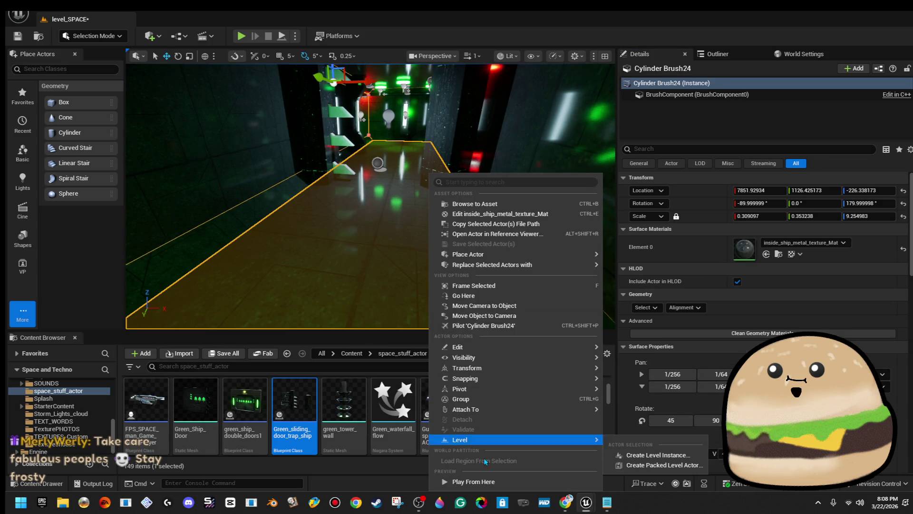
pyautogui.click(488, 483)
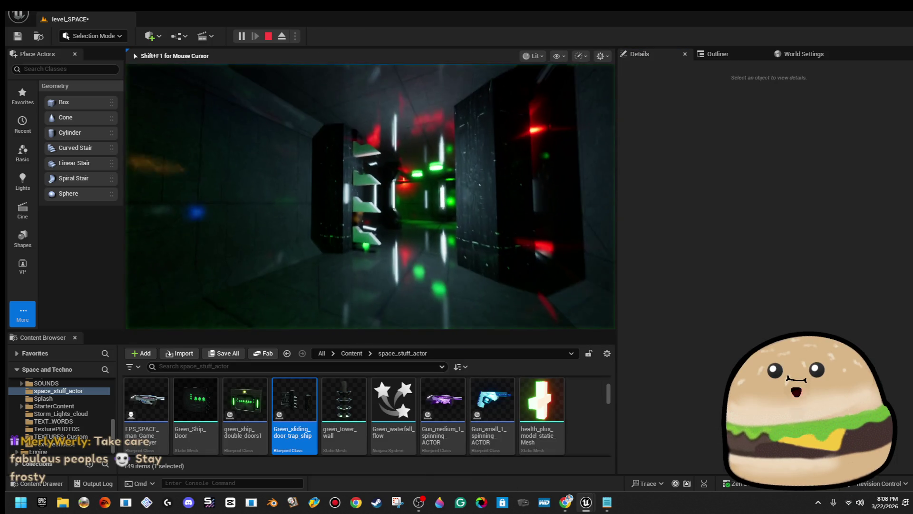
pyautogui.press('Escape')
# - Delete PointLight43 and fly through the level into the round neon-panel room
pyautogui.click(426, 172)
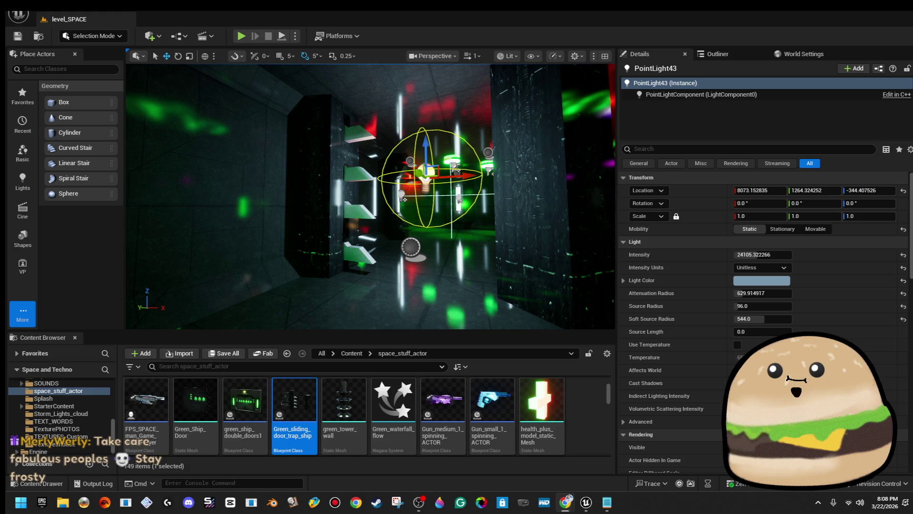
pyautogui.moveTo(371, 195); pyautogui.dragTo(371, 195)
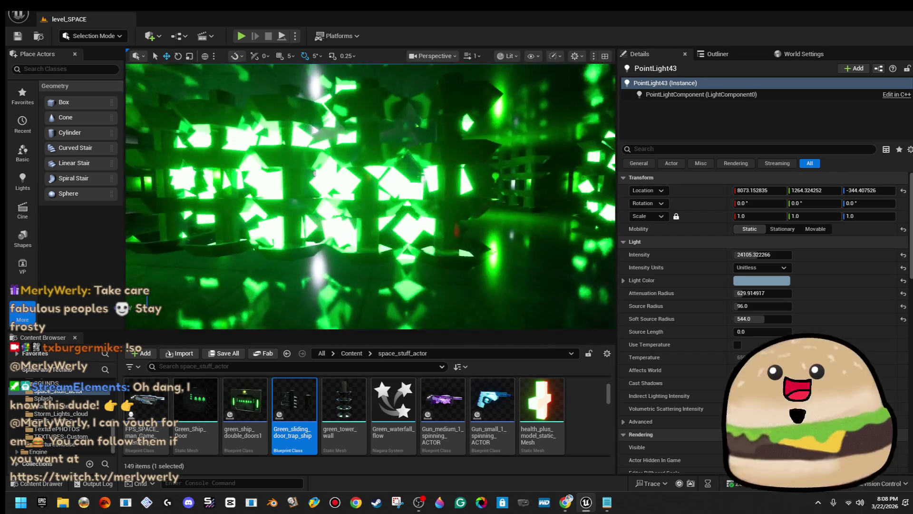
pyautogui.moveTo(371, 195); pyautogui.dragTo(371, 194)
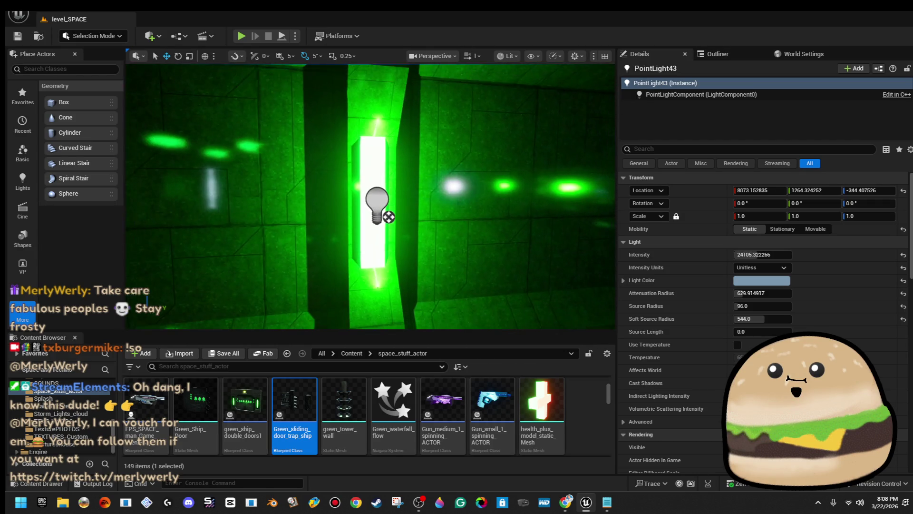
pyautogui.moveTo(371, 195); pyautogui.dragTo(371, 195)
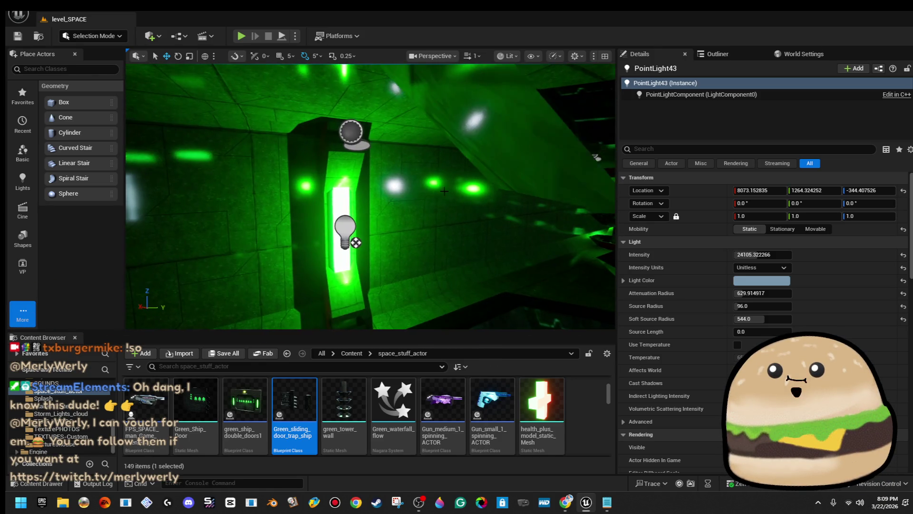
pyautogui.press('Delete')
pyautogui.moveTo(353, 211); pyautogui.dragTo(370, 195)
pyautogui.click(371, 195)
pyautogui.moveTo(540, 139); pyautogui.dragTo(540, 139)
# - Play-test the level from the neon window room, then stop
pyautogui.rightClick(466, 214)
pyautogui.click(509, 481)
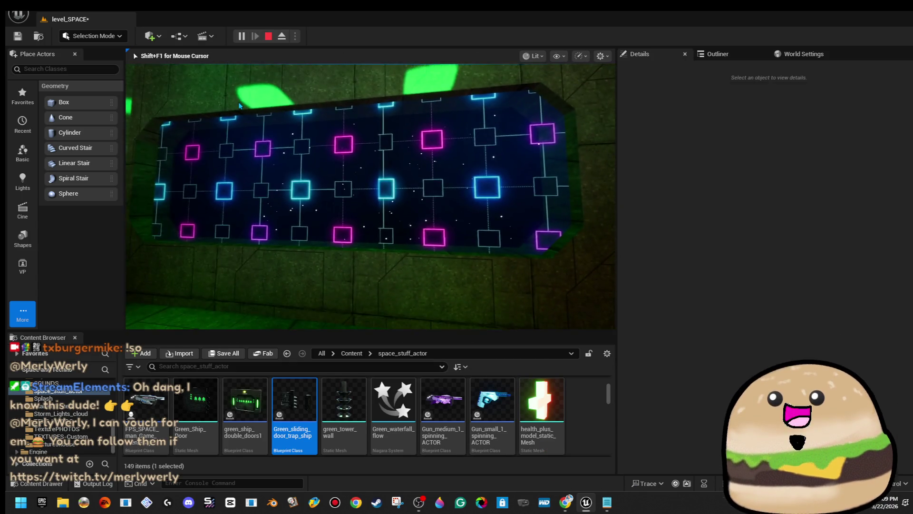
pyautogui.press('Escape')
# - Switch to Player Collision view and select both alien-glass window planes
pyautogui.press('Down')
pyautogui.press('Down')
pyautogui.press('Down')
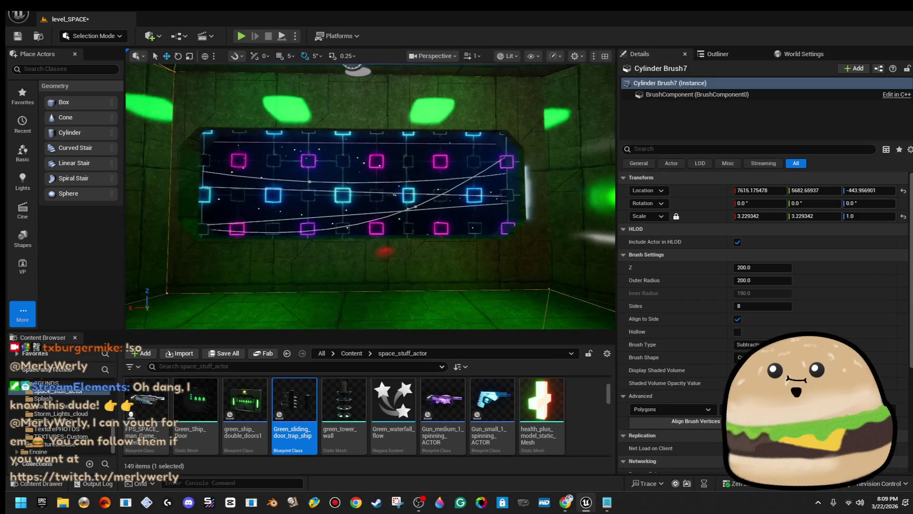
pyautogui.click(433, 55)
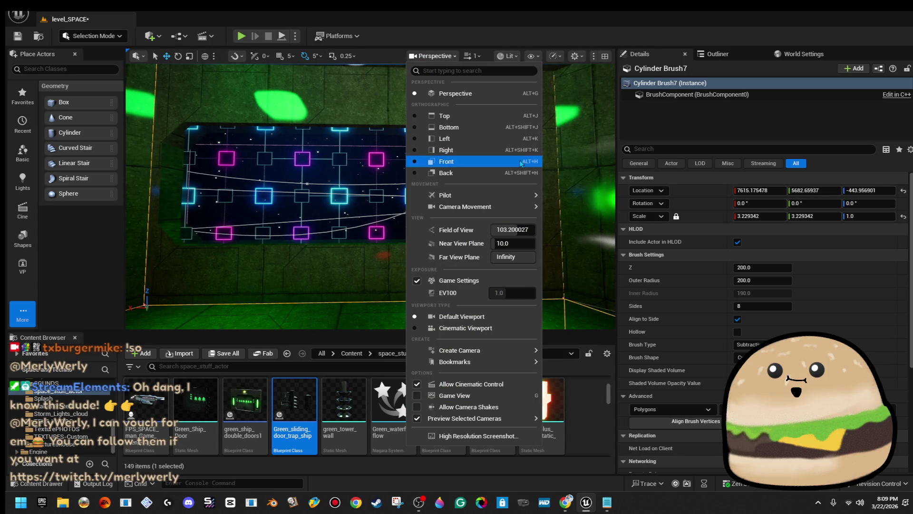
pyautogui.click(507, 55)
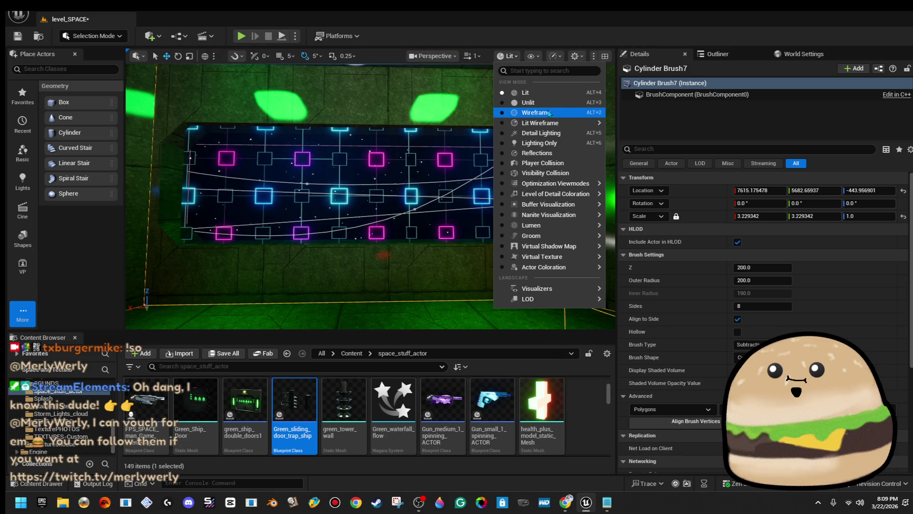
pyautogui.click(542, 162)
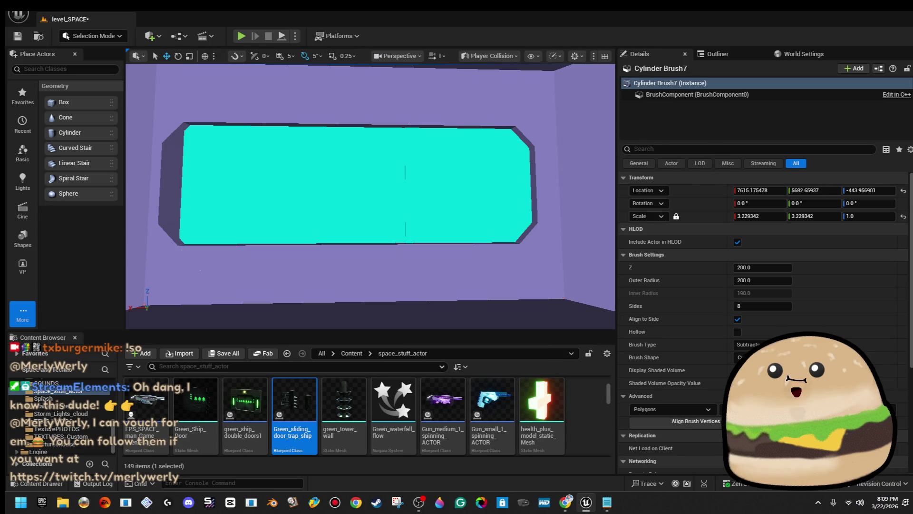
pyautogui.click(414, 188)
pyautogui.press('a')
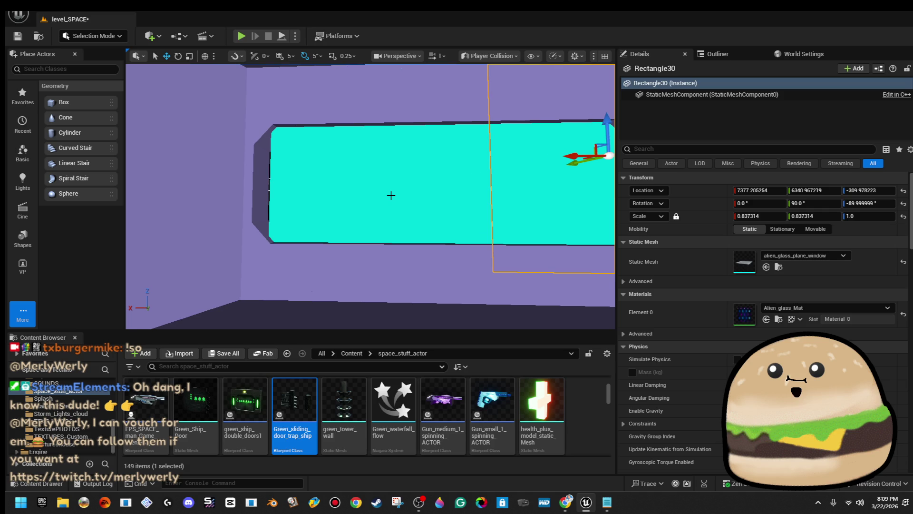
pyautogui.keyDown('ctrl'); pyautogui.click(393, 199); pyautogui.keyUp('ctrl')
pyautogui.scroll(-5, 387, 194)
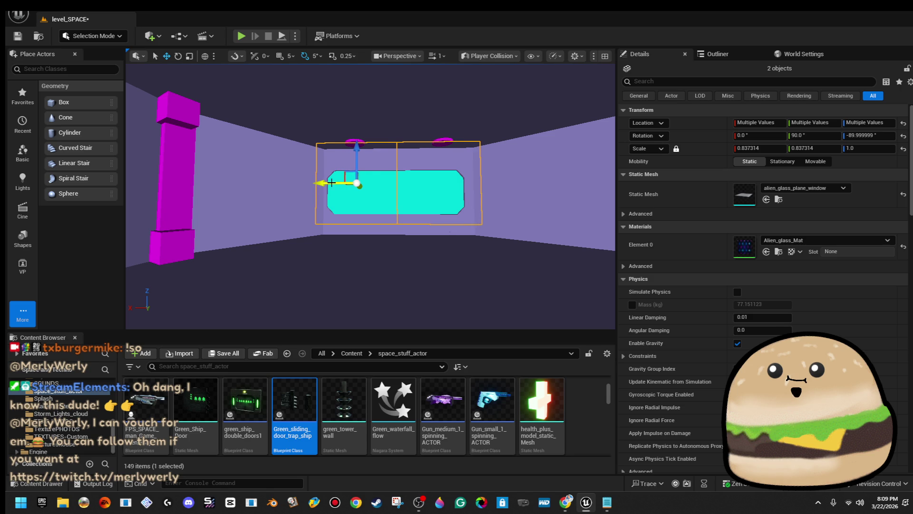
# - Lower the two glass windows slightly on the wall and return to Lit view
pyautogui.moveTo(355, 156); pyautogui.dragTo(356, 166)
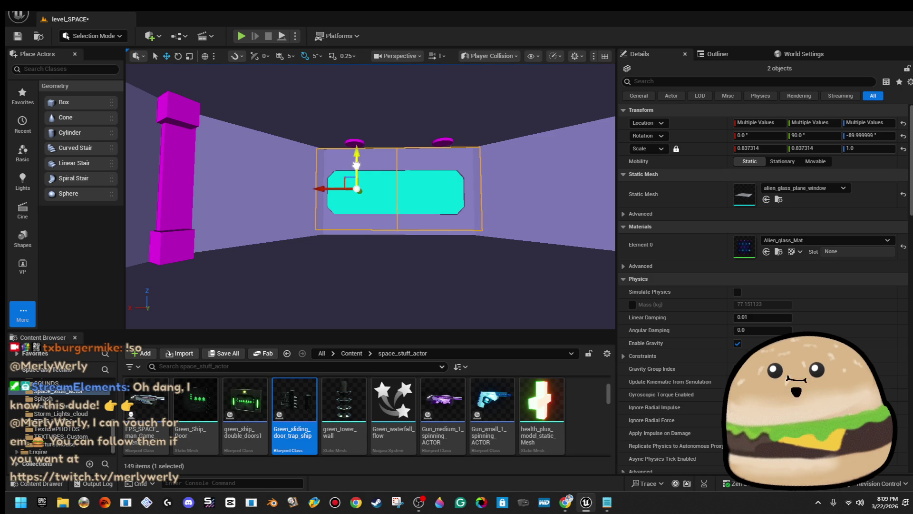
pyautogui.click(502, 57)
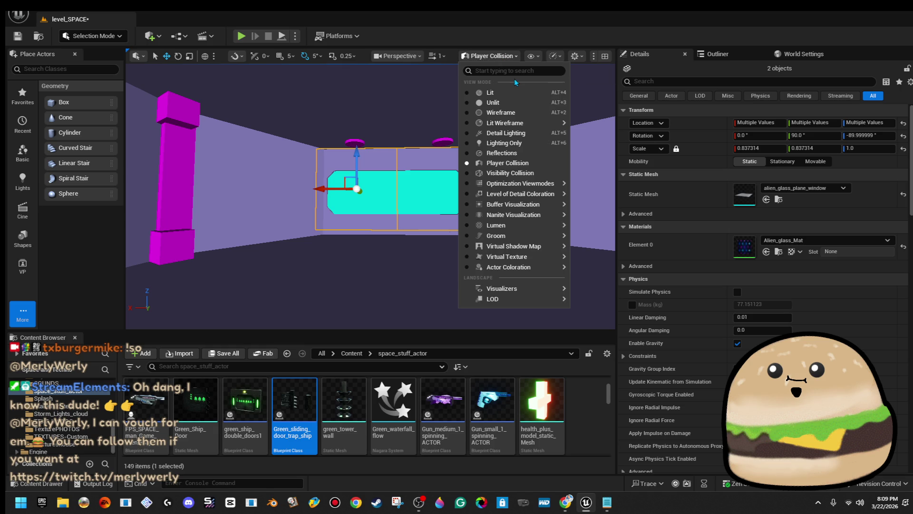
pyautogui.click(516, 92)
pyautogui.scroll(3, 371, 195)
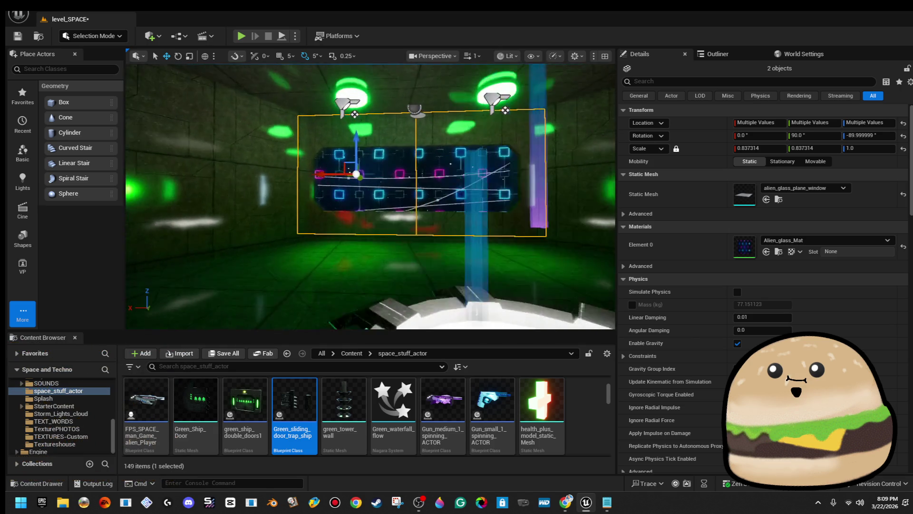
pyautogui.moveTo(344, 162)
pyautogui.mouseDown()
pyautogui.moveTo(341, 170)
pyautogui.moveTo(384, 167)
pyautogui.mouseUp()
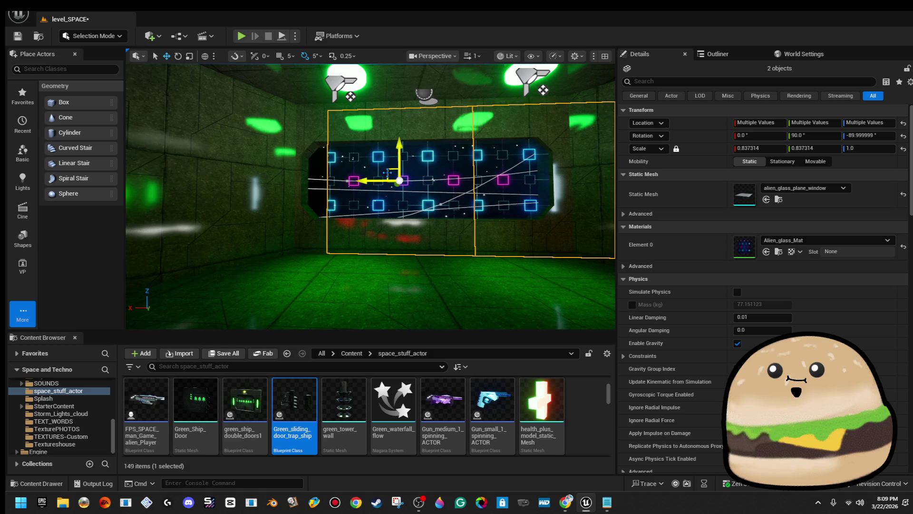
# - Move the two glass windows, with the wall opening brush added to the selection, to a new spot
pyautogui.moveTo(369, 180)
pyautogui.mouseDown()
pyautogui.moveTo(290, 171)
pyautogui.moveTo(334, 244)
pyautogui.moveTo(333, 304)
pyautogui.mouseUp()
pyautogui.keyDown('ctrl'); pyautogui.click(330, 248); pyautogui.keyUp('ctrl')
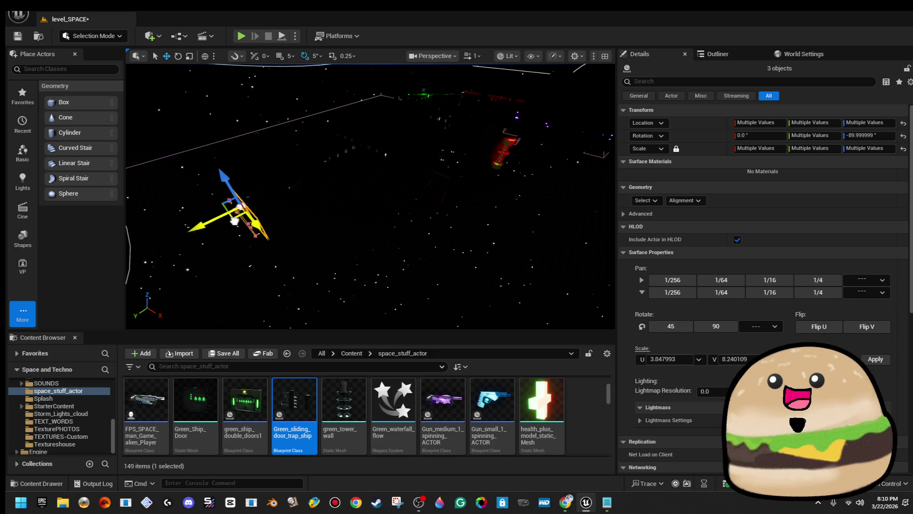
pyautogui.moveTo(235, 221); pyautogui.dragTo(393, 205)
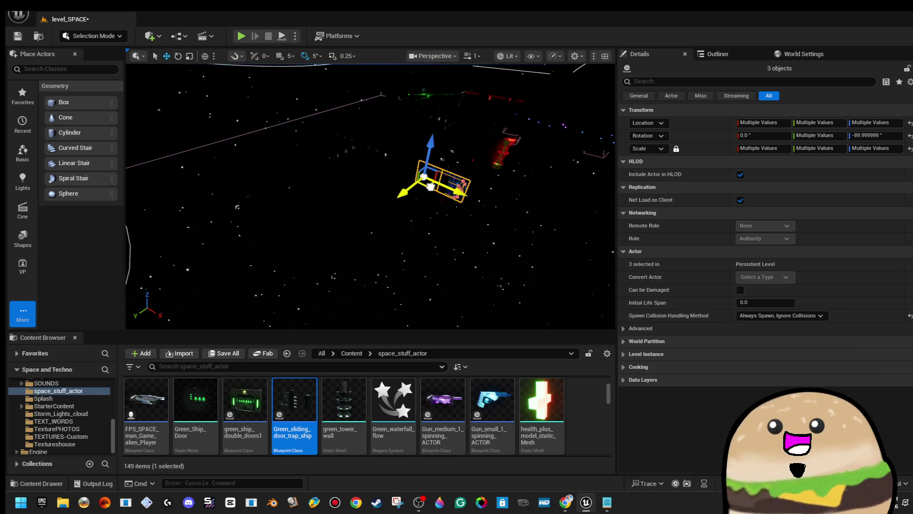
pyautogui.scroll(10, 370, 196)
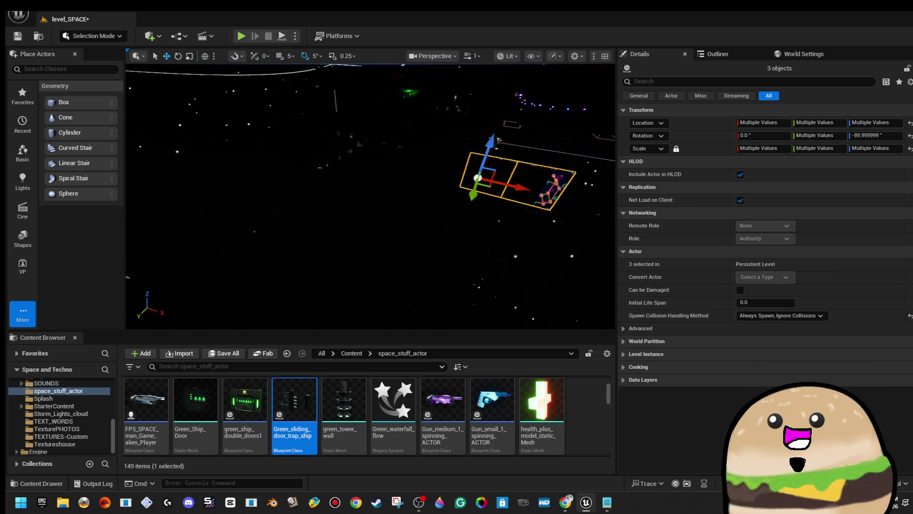
pyautogui.moveTo(413, 140)
pyautogui.mouseDown()
pyautogui.moveTo(381, 141)
pyautogui.moveTo(414, 140)
pyautogui.mouseUp()
pyautogui.moveTo(371, 195); pyautogui.dragTo(428, 195)
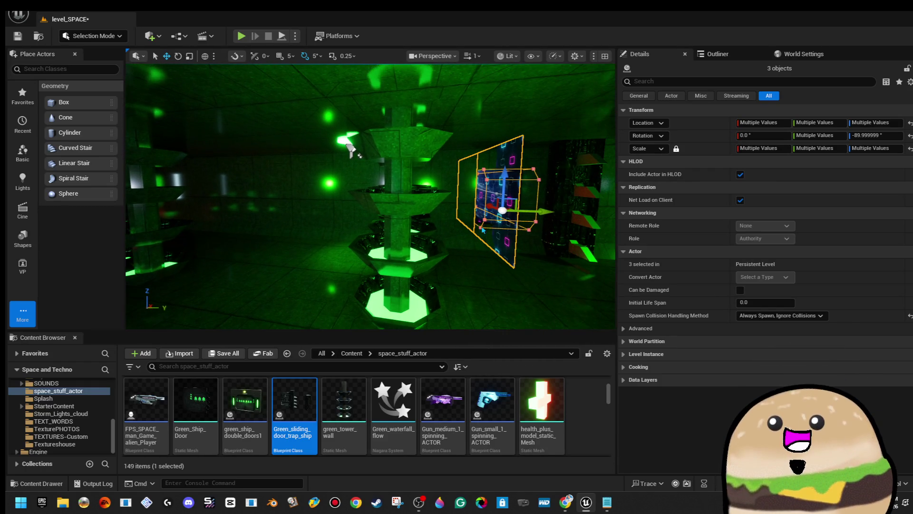
# - Rotate the windows and brush 95° about Z, slide them along the wall, and deselect
pyautogui.moveTo(576, 216); pyautogui.dragTo(537, 225)
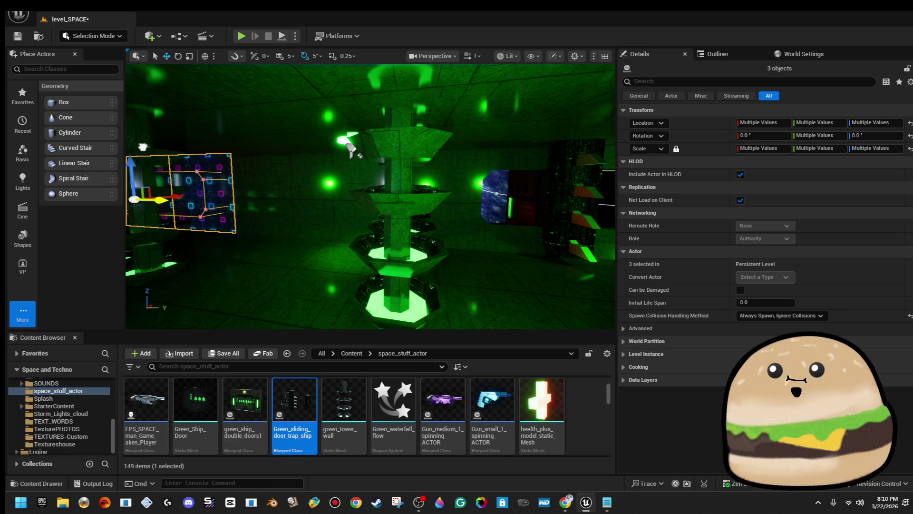
pyautogui.moveTo(350, 145)
pyautogui.mouseDown()
pyautogui.moveTo(349, 133)
pyautogui.moveTo(349, 145)
pyautogui.moveTo(304, 114)
pyautogui.moveTo(276, 124)
pyautogui.moveTo(307, 121)
pyautogui.mouseUp()
pyautogui.scroll(-6, 533, 153)
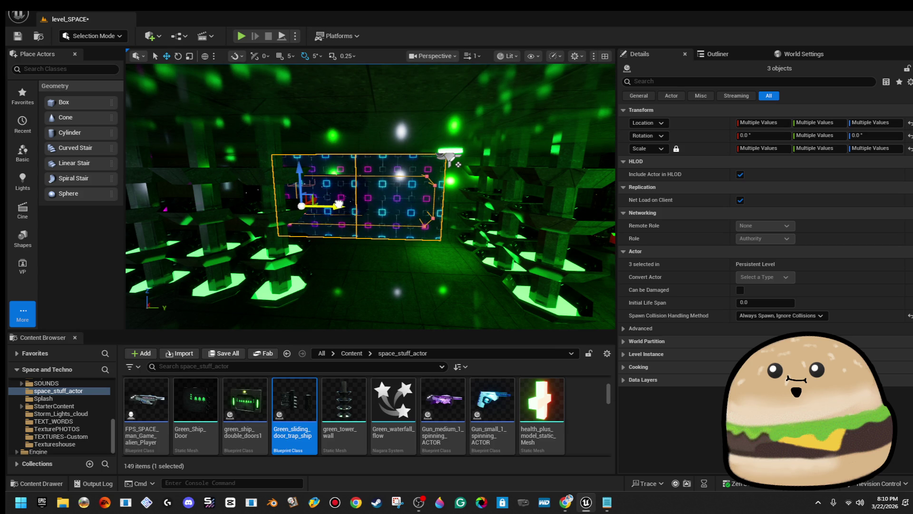
pyautogui.moveTo(457, 164)
pyautogui.mouseDown()
pyautogui.moveTo(416, 167)
pyautogui.moveTo(440, 166)
pyautogui.mouseUp()
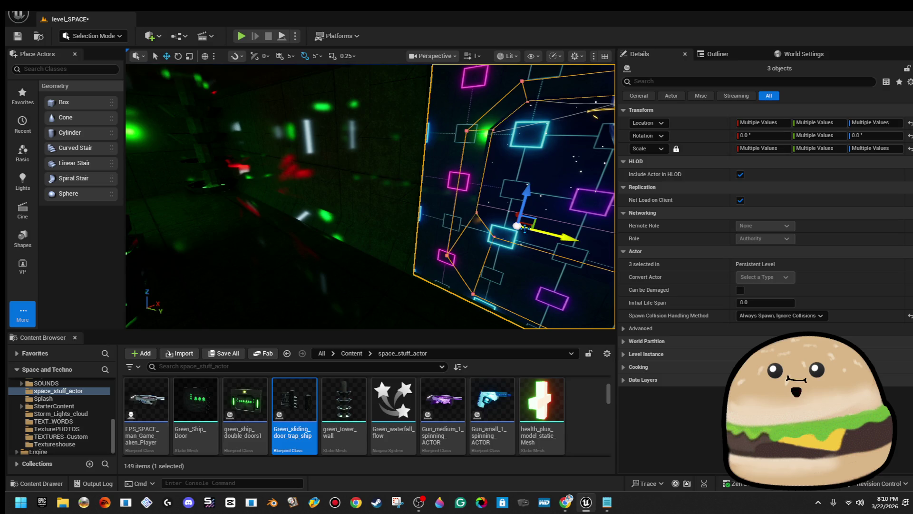
pyautogui.moveTo(556, 234)
pyautogui.mouseDown()
pyautogui.moveTo(271, 153)
pyautogui.moveTo(259, 157)
pyautogui.moveTo(283, 146)
pyautogui.mouseUp()
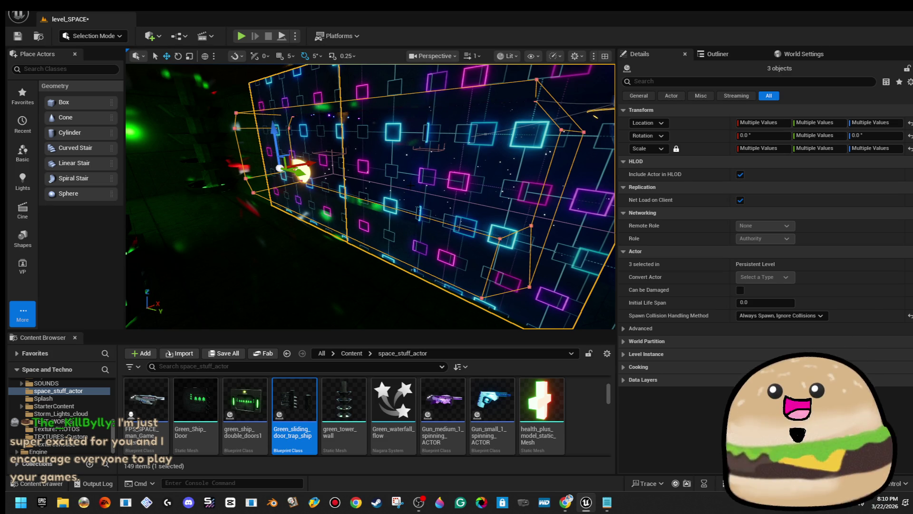
pyautogui.press('Escape')
pyautogui.moveTo(333, 190); pyautogui.dragTo(285, 190)
pyautogui.moveTo(371, 195)
pyautogui.mouseDown()
pyautogui.moveTo(485, 138)
pyautogui.moveTo(389, 169)
pyautogui.moveTo(333, 172)
pyautogui.mouseUp()
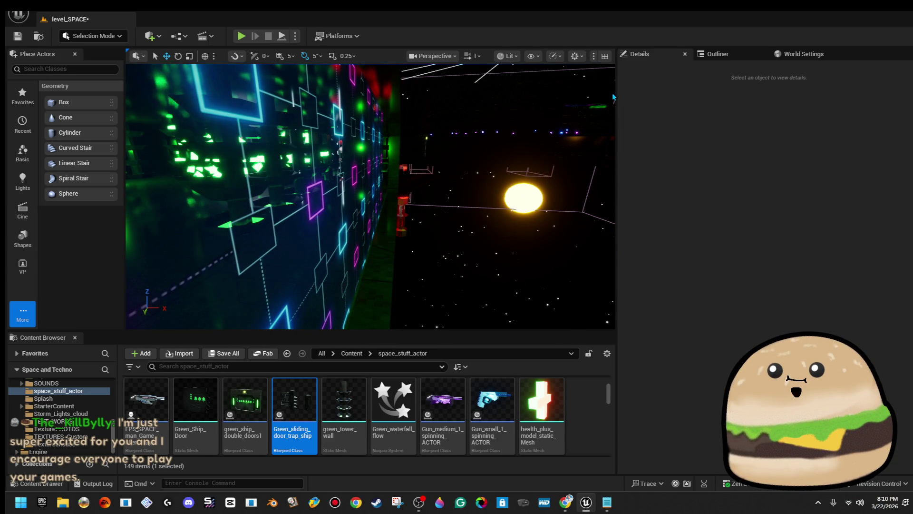
# - Widen the viewport, switch to Player Collision view, and frame the two teal glass planes
pyautogui.moveTo(616, 92); pyautogui.dragTo(722, 85)
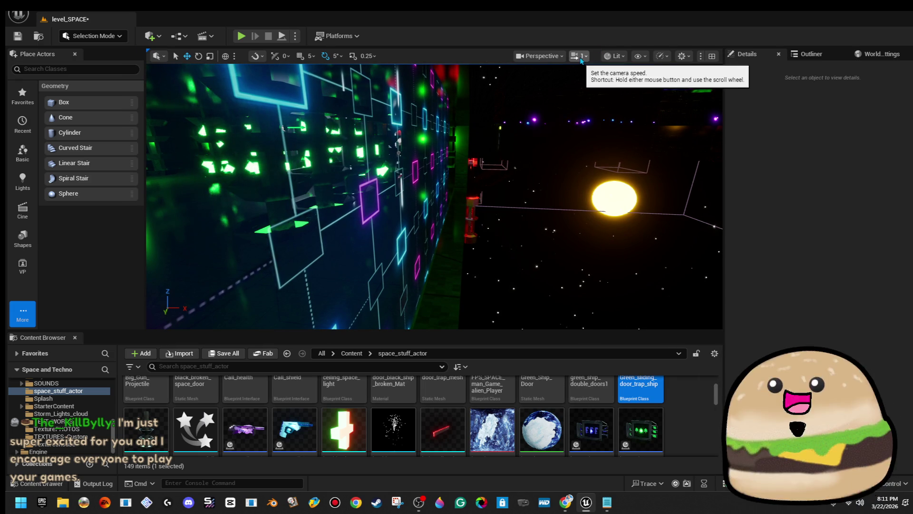
pyautogui.click(614, 55)
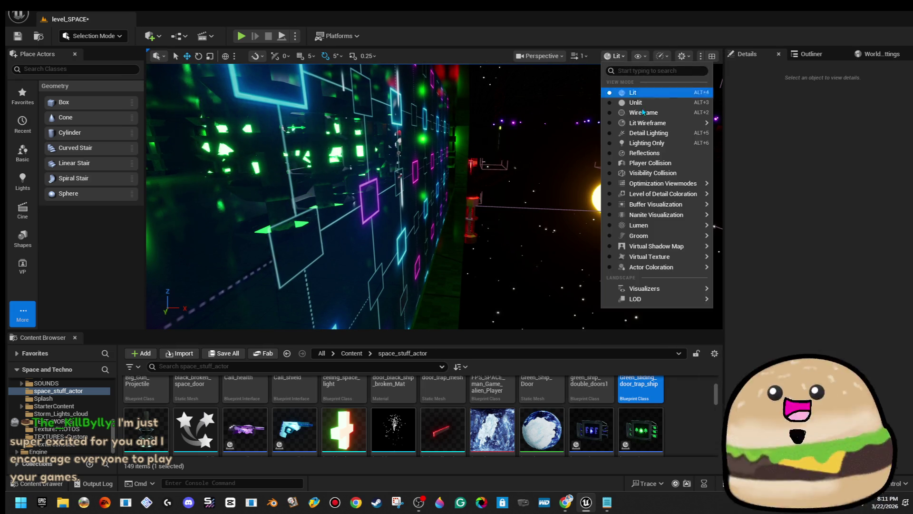
pyautogui.click(671, 163)
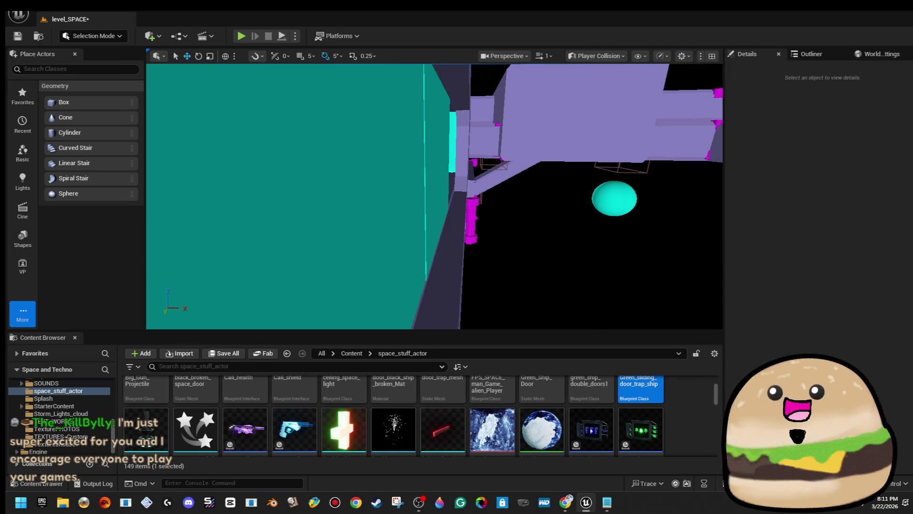
pyautogui.click(408, 176)
pyautogui.keyDown('ctrl'); pyautogui.click(407, 176); pyautogui.keyUp('ctrl')
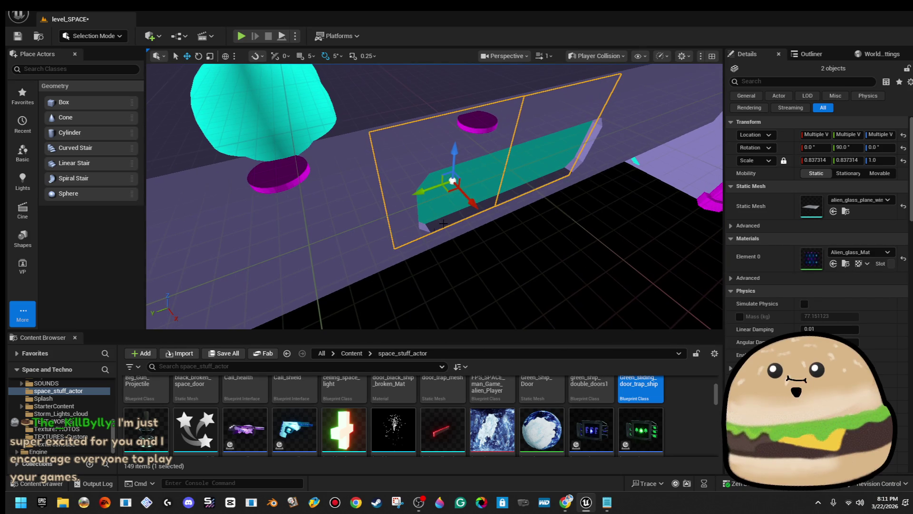
pyautogui.moveTo(476, 209); pyautogui.dragTo(492, 218)
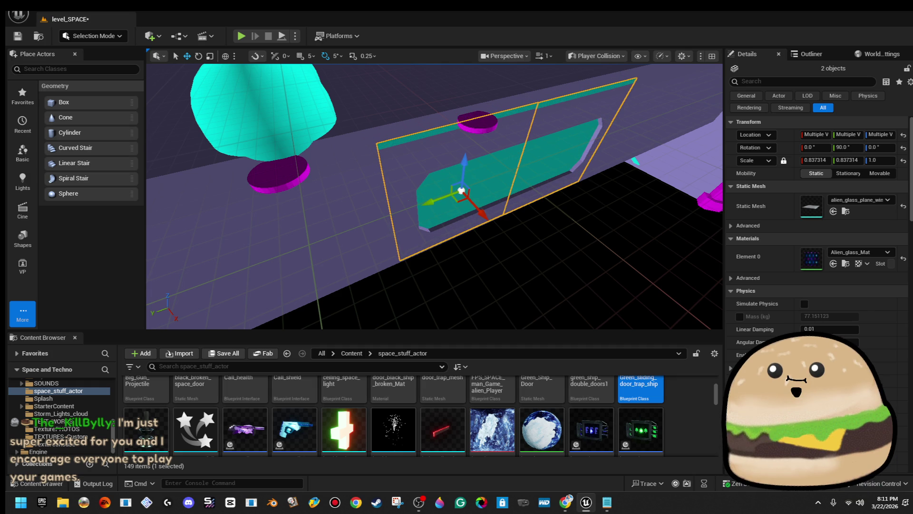
pyautogui.press('f')
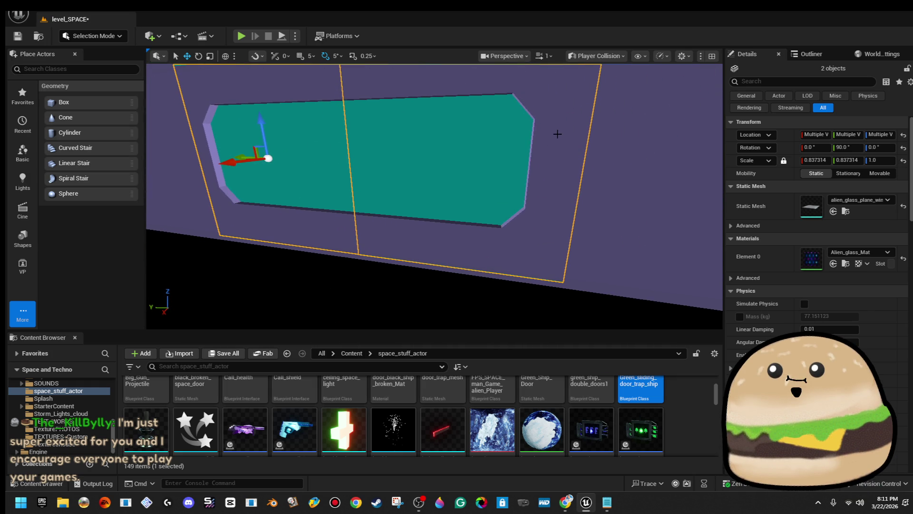
pyautogui.scroll(-5, 558, 134)
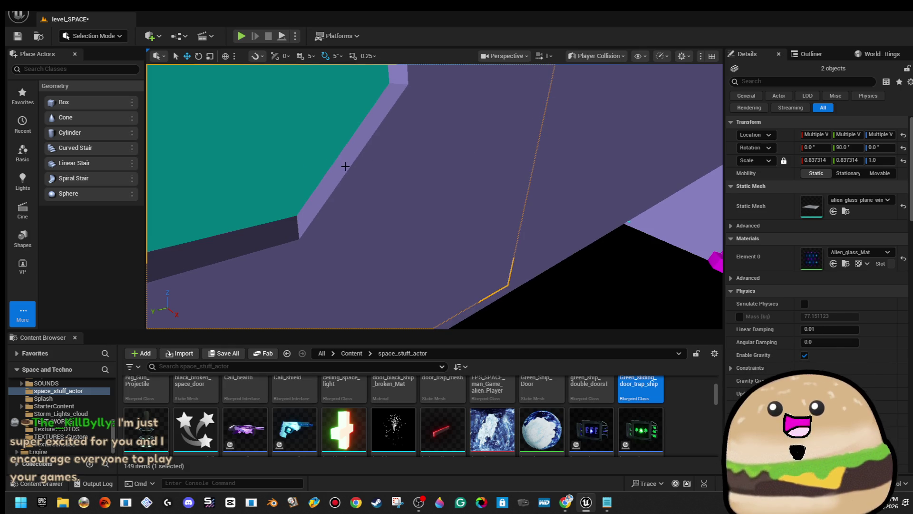
# - Select and frame Cylinder Brush143, then choose Brush Editing from the editor modes list
pyautogui.click(345, 166)
pyautogui.press('f')
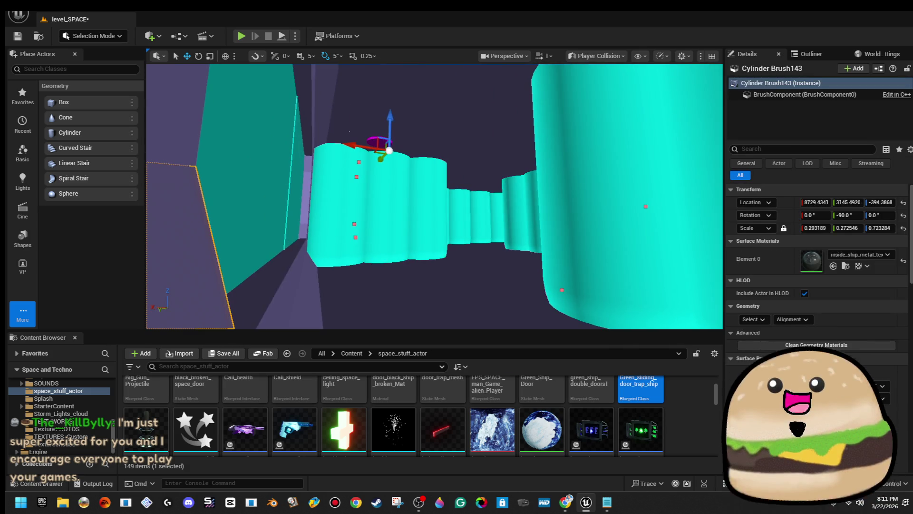
pyautogui.press('a')
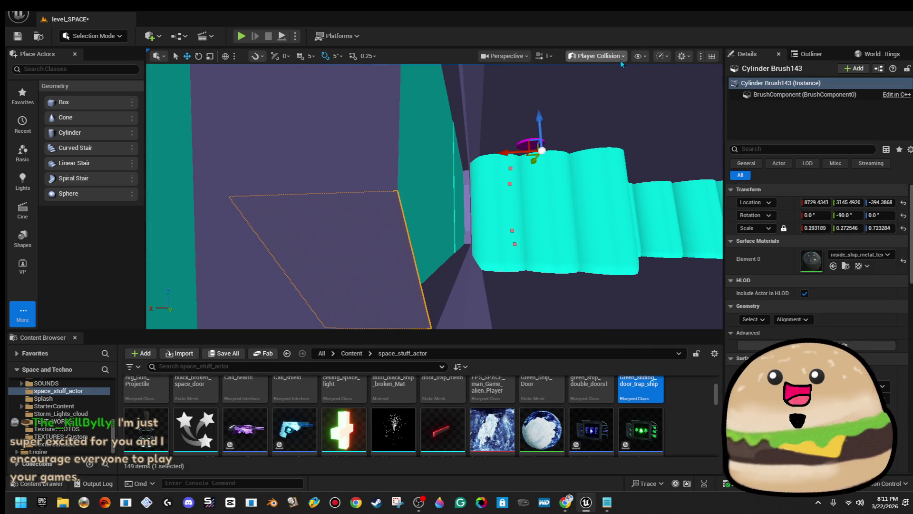
pyautogui.click(623, 57)
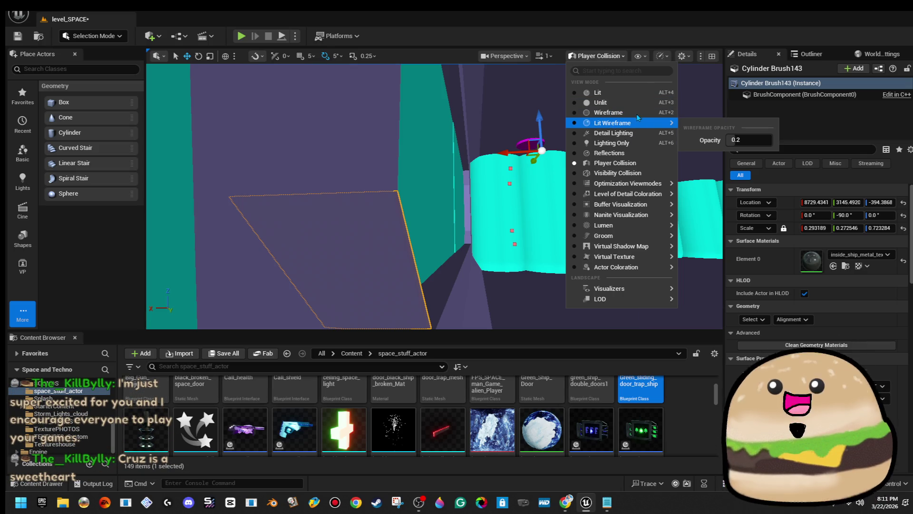
pyautogui.click(107, 34)
pyautogui.click(110, 37)
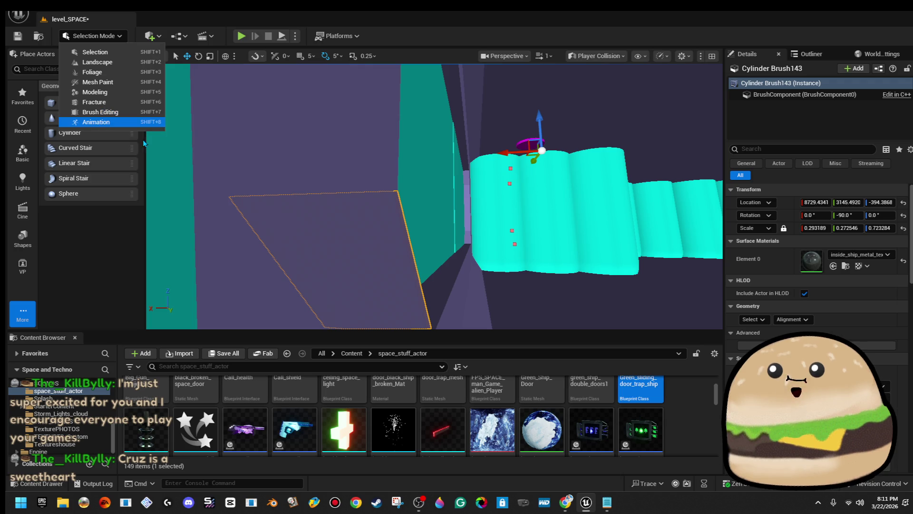
pyautogui.moveTo(413, 160); pyautogui.dragTo(452, 188)
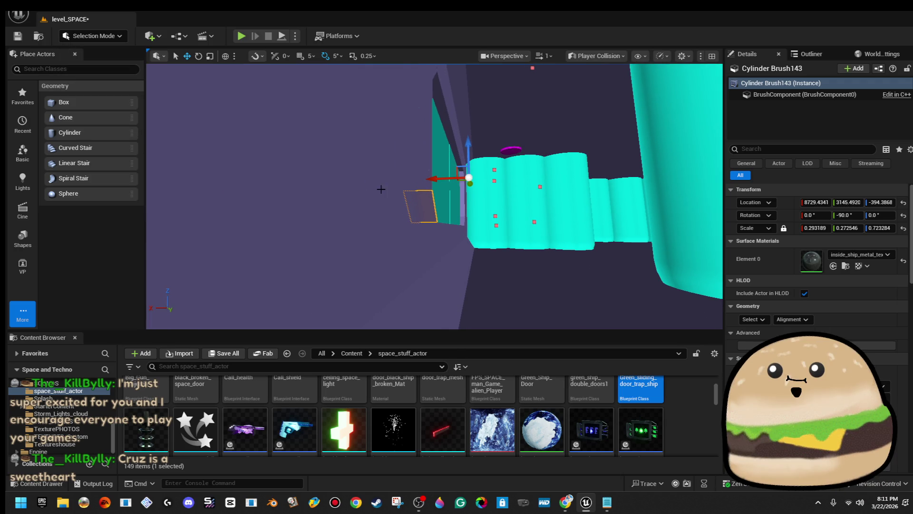
pyautogui.click(117, 37)
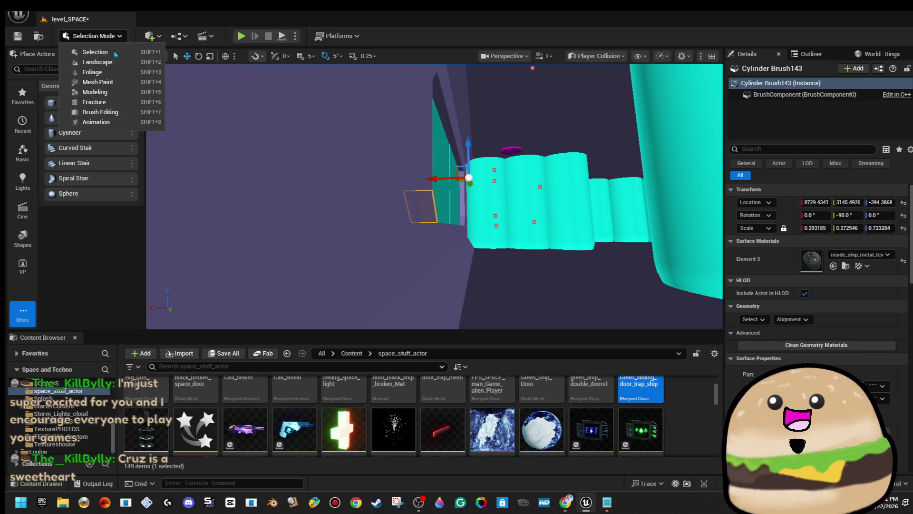
pyautogui.click(112, 113)
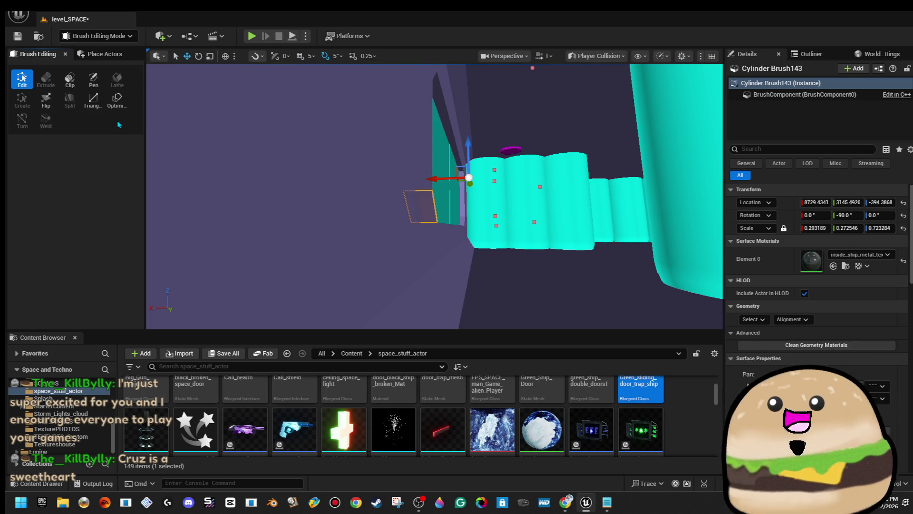
# - Select a face of the cylinder brush and stretch it toward the left wall
pyautogui.press('f')
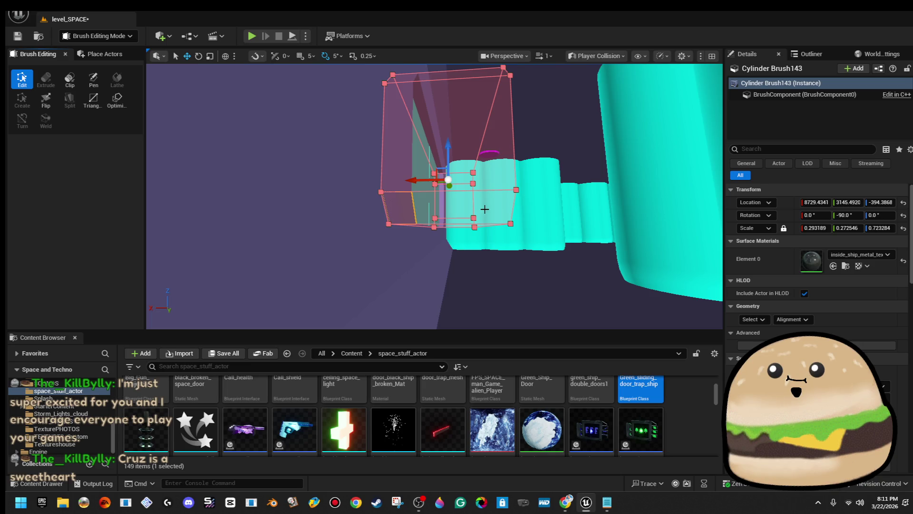
pyautogui.click(486, 206)
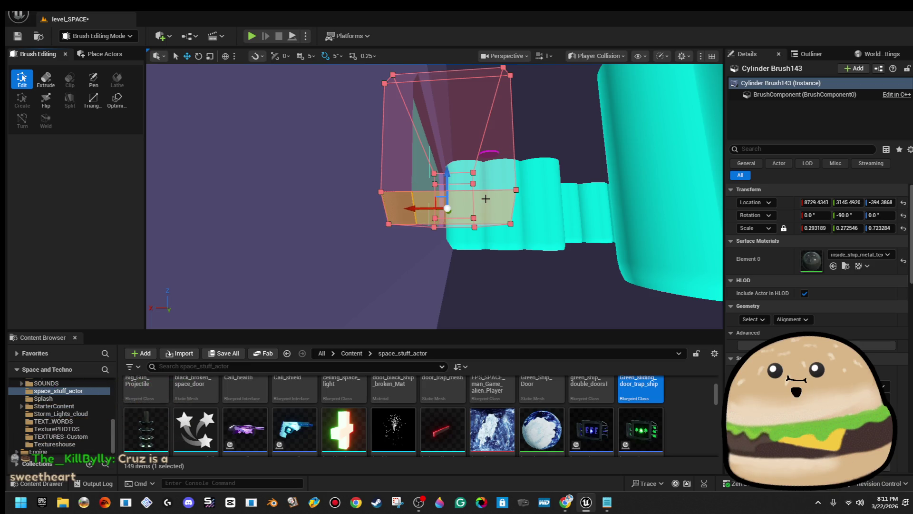
pyautogui.click(463, 114)
pyautogui.moveTo(463, 114); pyautogui.dragTo(482, 112)
pyautogui.click(476, 150)
pyautogui.moveTo(476, 150); pyautogui.dragTo(476, 151)
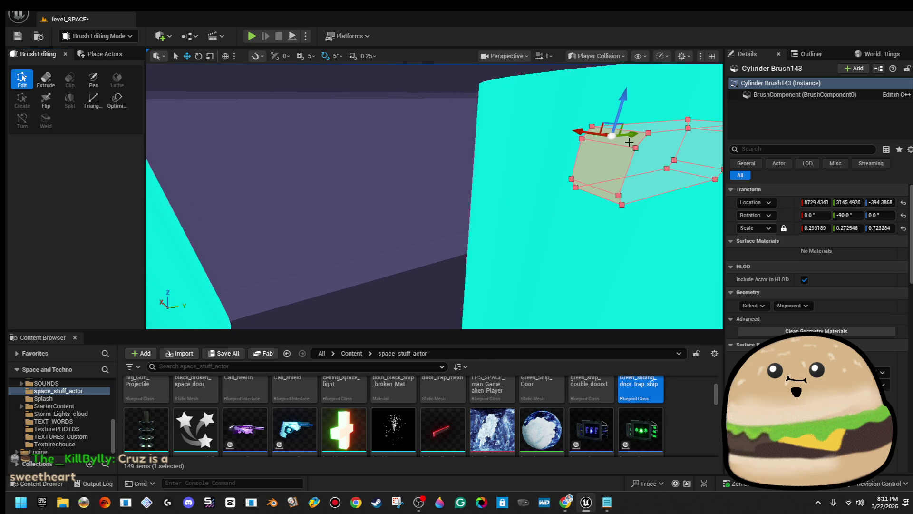
pyautogui.moveTo(631, 135)
pyautogui.mouseDown()
pyautogui.moveTo(413, 160)
pyautogui.moveTo(443, 162)
pyautogui.mouseUp()
# - Select the Rectangle31 glass panel and nudge it along Y to 3196.9643
pyautogui.moveTo(416, 206); pyautogui.dragTo(416, 206)
pyautogui.moveTo(337, 176); pyautogui.dragTo(337, 177)
pyautogui.click(337, 177)
pyautogui.press('f')
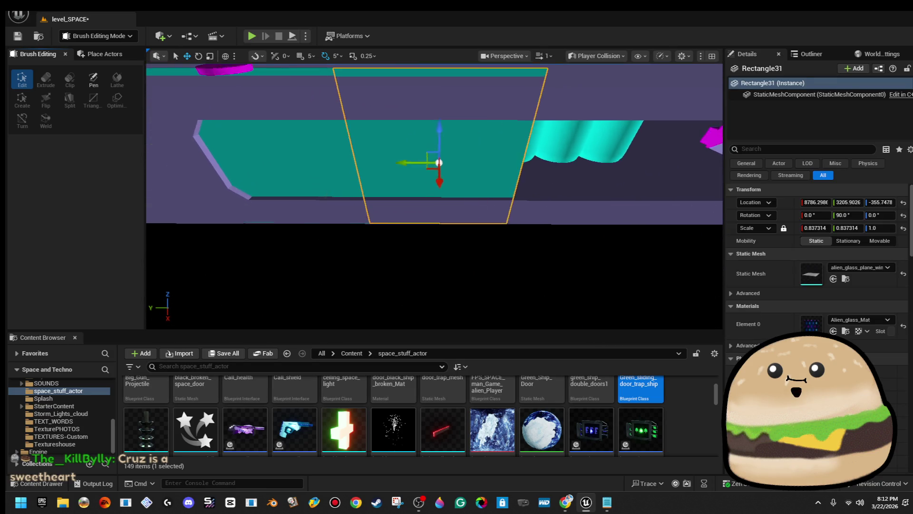
pyautogui.moveTo(438, 173); pyautogui.dragTo(438, 172)
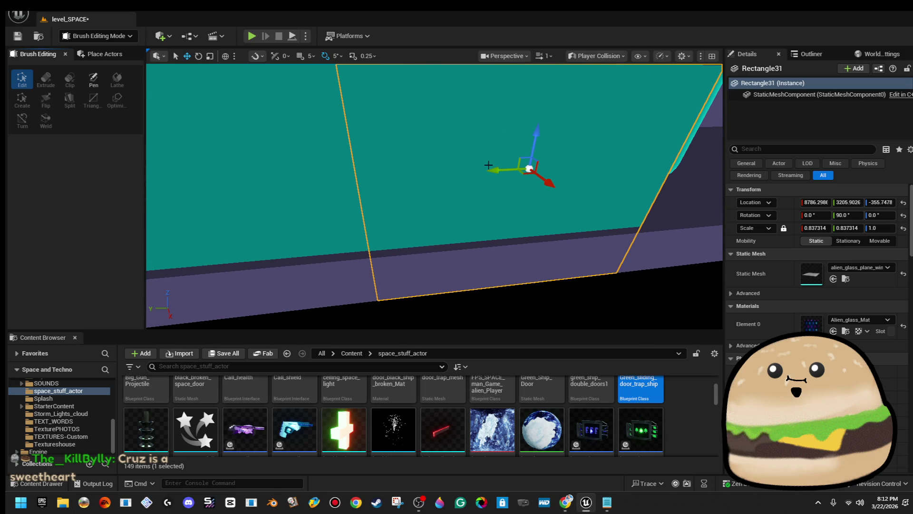
pyautogui.moveTo(497, 169); pyautogui.dragTo(505, 169)
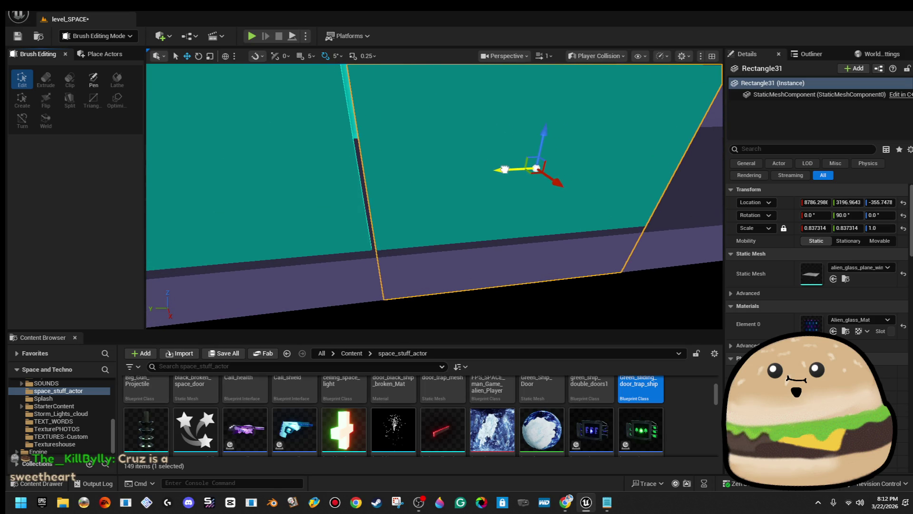
# - Add a second glass panel to the selection and slide both right along the wall
pyautogui.click(606, 57)
pyautogui.click(479, 138)
pyautogui.press('f')
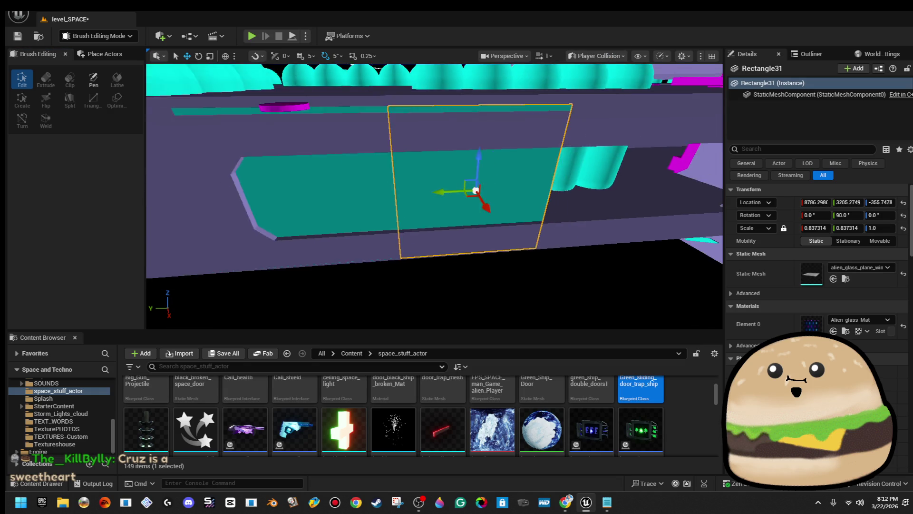
pyautogui.keyDown('ctrl'); pyautogui.click(312, 194); pyautogui.keyUp('ctrl')
pyautogui.press('f')
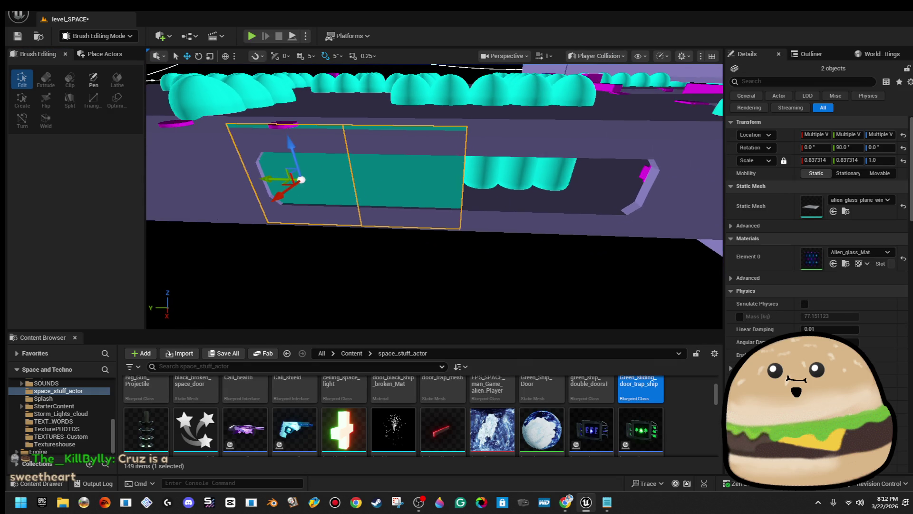
pyautogui.moveTo(298, 172)
pyautogui.mouseDown()
pyautogui.moveTo(533, 196)
pyautogui.moveTo(499, 193)
pyautogui.mouseUp()
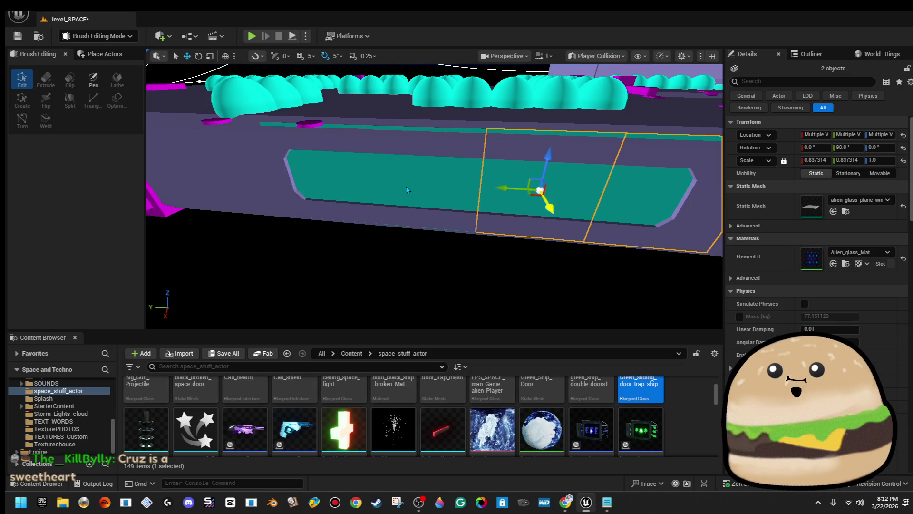
# - Add two more glass panels and the adjoining brush surface to the selection
pyautogui.keyDown('ctrl'); pyautogui.click(423, 185); pyautogui.keyUp('ctrl')
pyautogui.keyDown('ctrl'); pyautogui.click(309, 180); pyautogui.keyUp('ctrl')
pyautogui.press('f')
pyautogui.scroll(5, 379, 188)
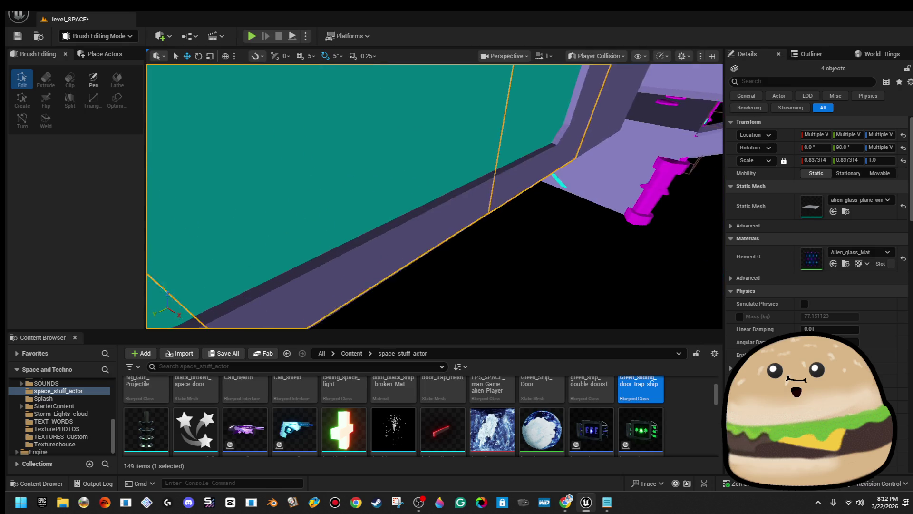
pyautogui.keyDown('ctrl'); pyautogui.click(384, 219); pyautogui.keyUp('ctrl')
pyautogui.press('f')
pyautogui.moveTo(571, 219); pyautogui.dragTo(571, 219)
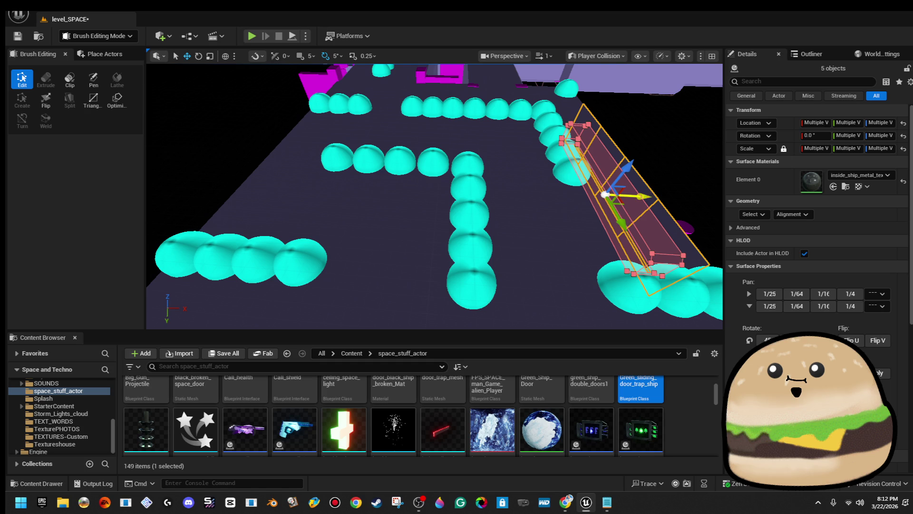
# - Slide the five selected window panels and opening brush left along Y in several moves
pyautogui.moveTo(642, 195); pyautogui.dragTo(297, 209)
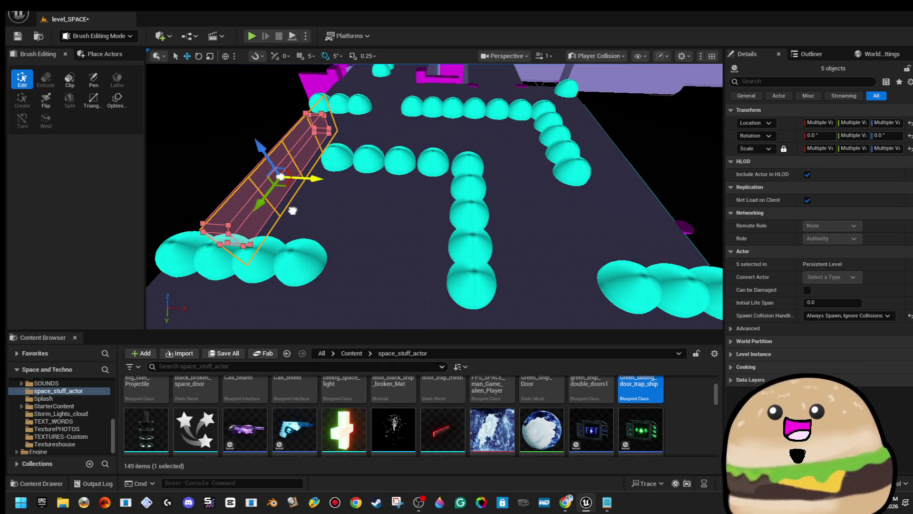
pyautogui.press('f')
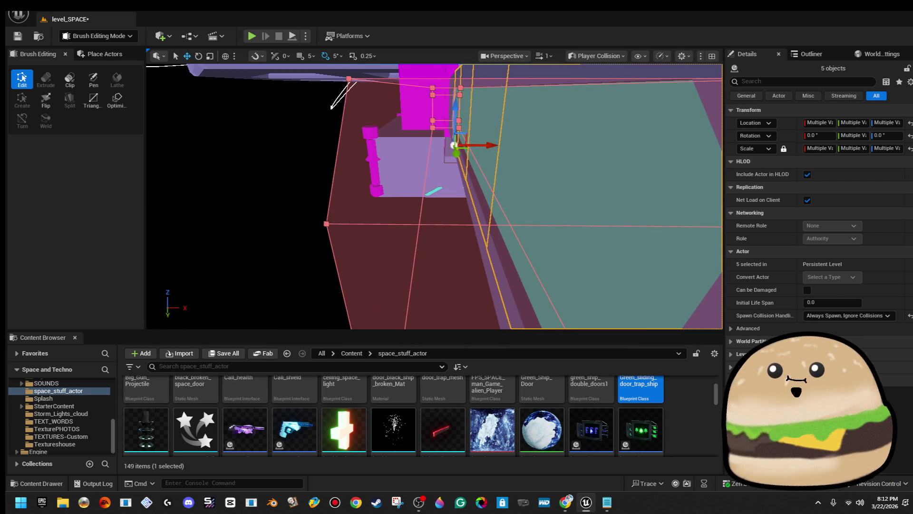
pyautogui.moveTo(327, 197); pyautogui.dragTo(317, 197)
pyautogui.moveTo(341, 104)
pyautogui.mouseDown()
pyautogui.moveTo(317, 109)
pyautogui.moveTo(340, 109)
pyautogui.mouseUp()
pyautogui.moveTo(329, 200); pyautogui.dragTo(315, 199)
pyautogui.moveTo(478, 257); pyautogui.dragTo(464, 259)
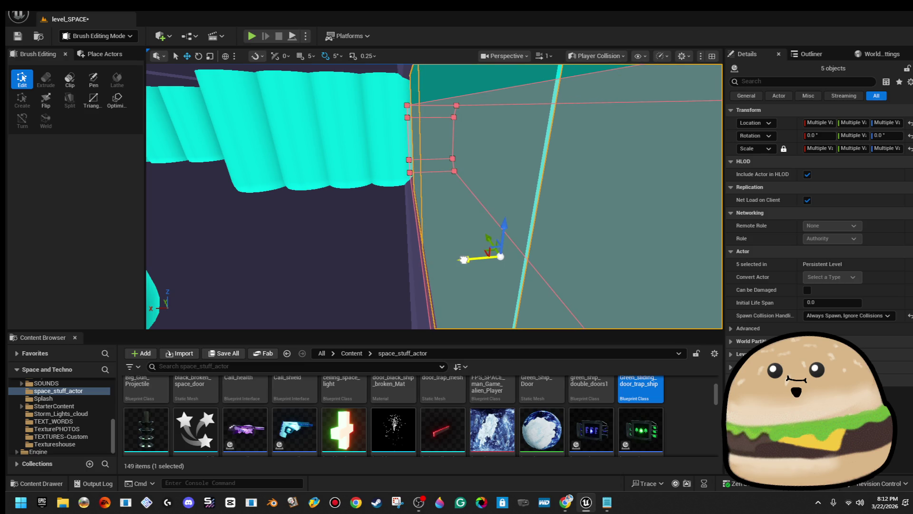
pyautogui.moveTo(436, 228); pyautogui.dragTo(454, 228)
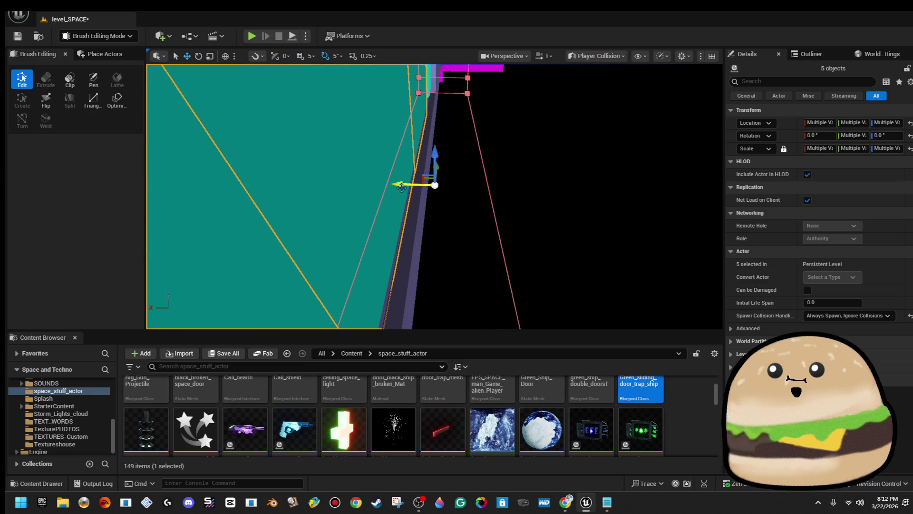
pyautogui.moveTo(399, 188); pyautogui.dragTo(364, 181)
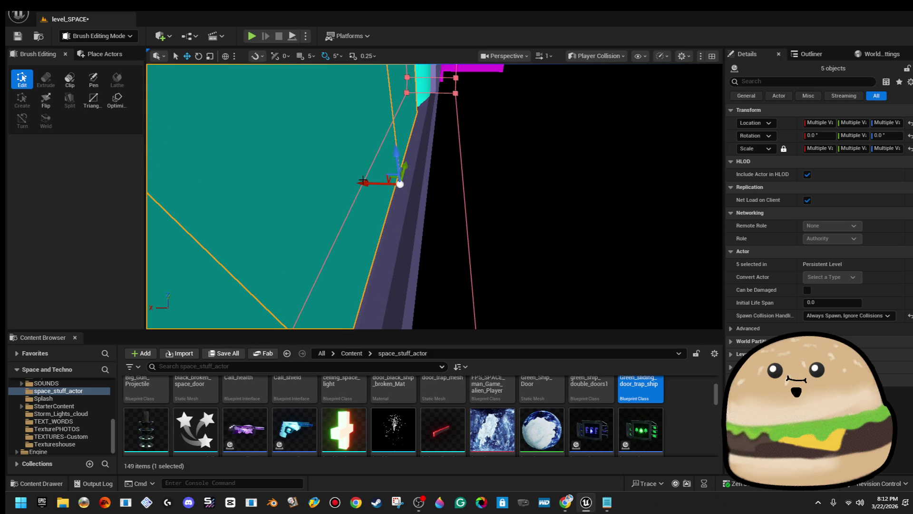
pyautogui.moveTo(397, 218); pyautogui.dragTo(404, 223)
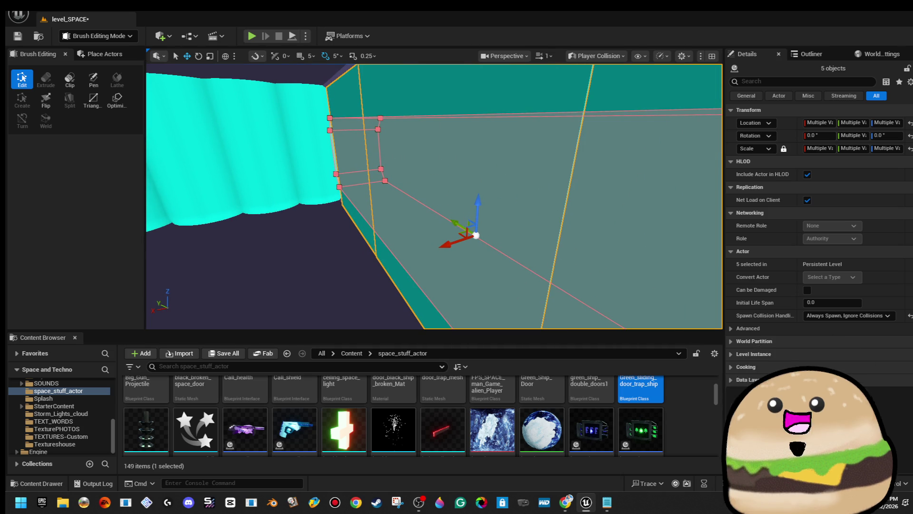
pyautogui.click(601, 55)
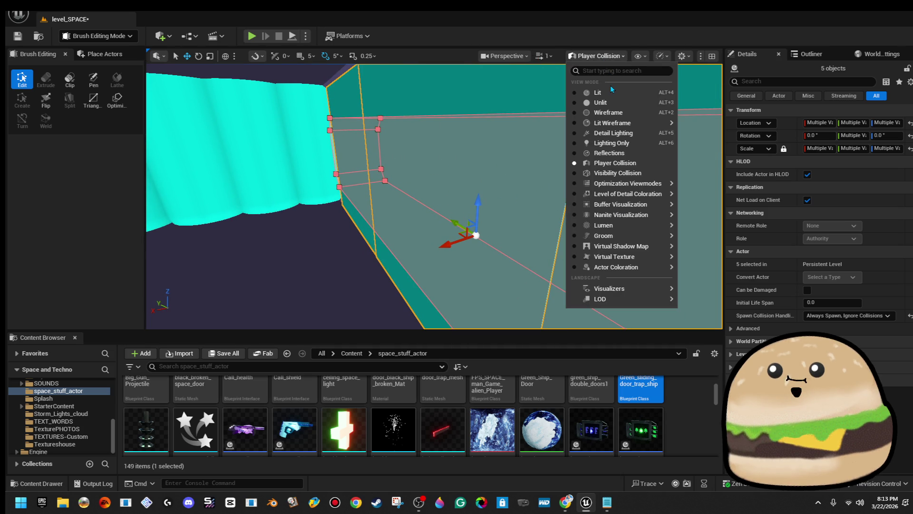
# - Switch the viewport to Lit and reposition the glass panels and brush along the wall
pyautogui.click(611, 91)
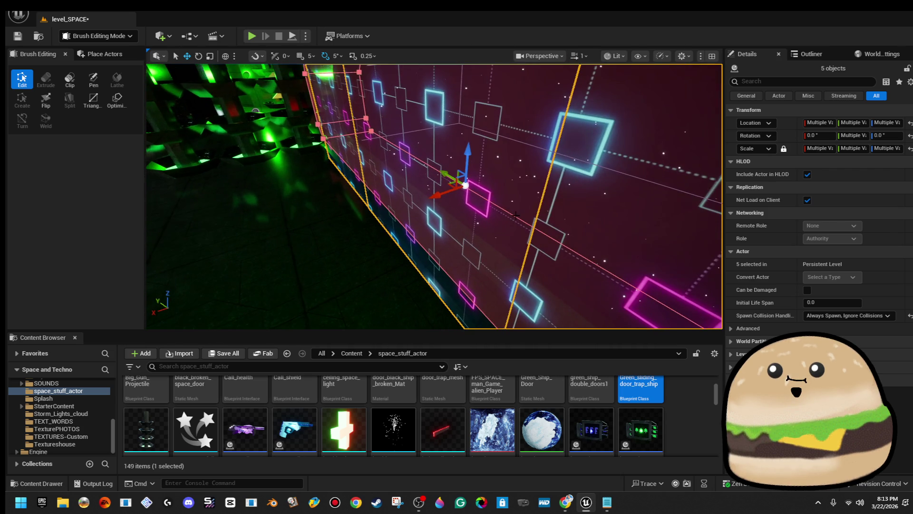
pyautogui.moveTo(437, 196); pyautogui.dragTo(461, 188)
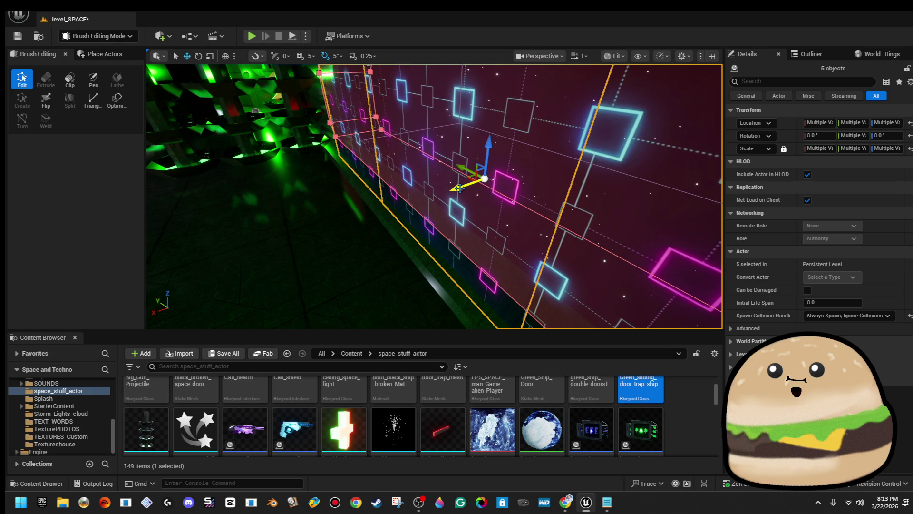
pyautogui.moveTo(456, 189); pyautogui.dragTo(604, 183)
pyautogui.moveTo(452, 172)
pyautogui.mouseDown()
pyautogui.moveTo(418, 166)
pyautogui.moveTo(453, 171)
pyautogui.moveTo(456, 162)
pyautogui.moveTo(511, 152)
pyautogui.mouseUp()
pyautogui.moveTo(423, 157); pyautogui.dragTo(397, 150)
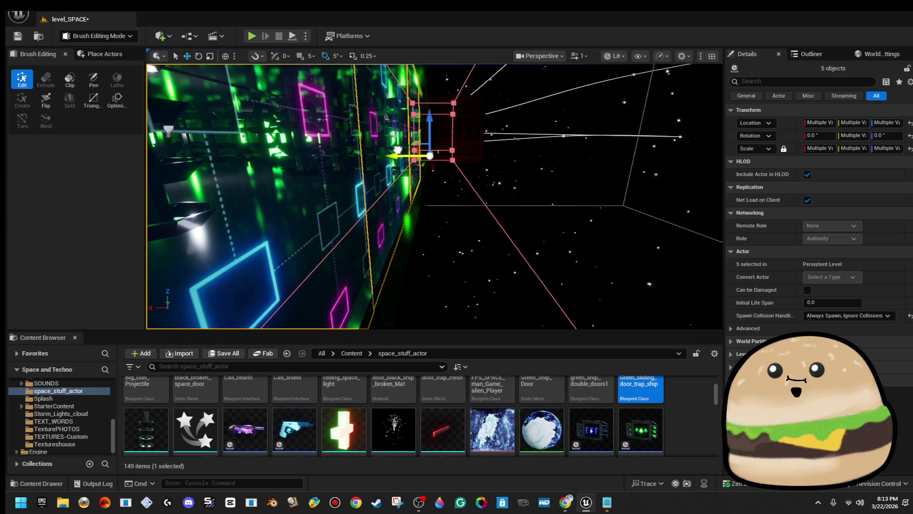
pyautogui.click(402, 246)
pyautogui.hotkey('ctrl', 'z')
pyautogui.moveTo(390, 132)
pyautogui.mouseDown()
pyautogui.moveTo(537, 141)
pyautogui.moveTo(394, 168)
pyautogui.mouseUp()
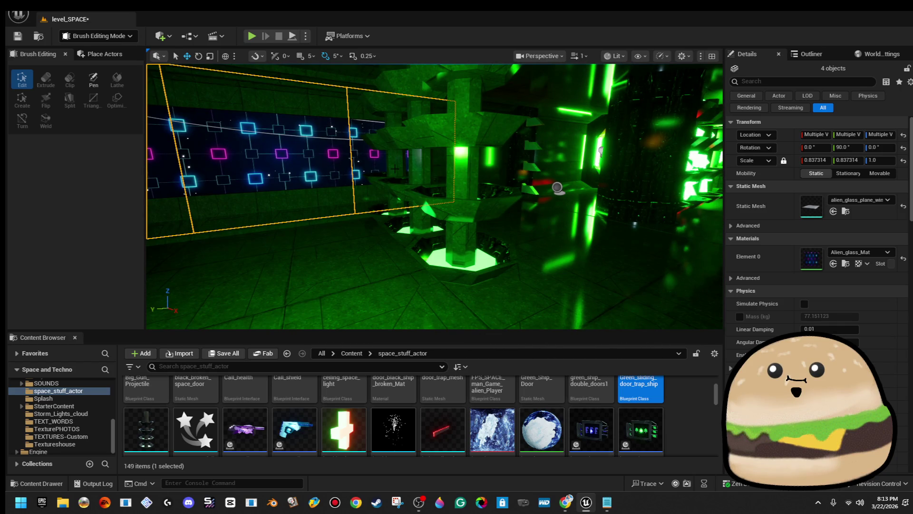
# - Delete the green pillar standing in front of the panels
pyautogui.click(456, 167)
pyautogui.press('Delete')
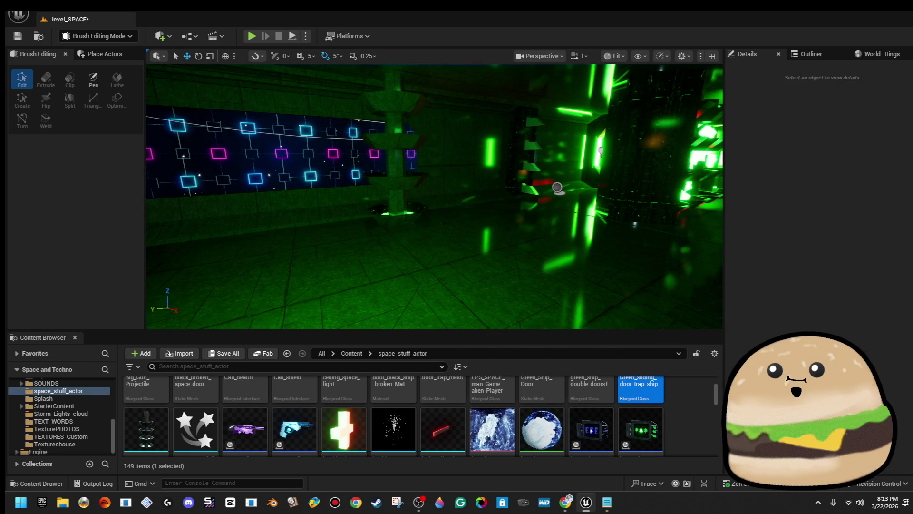
pyautogui.moveTo(435, 197)
pyautogui.mouseDown()
pyautogui.moveTo(304, 187)
pyautogui.moveTo(523, 197)
pyautogui.moveTo(499, 195)
pyautogui.mouseUp()
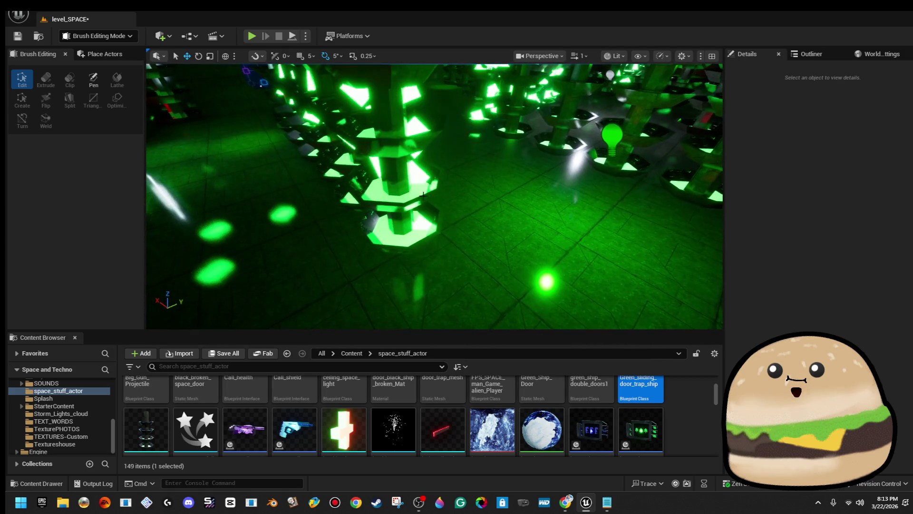
# - Select two green_tower_wall meshes and move them across the corridor
pyautogui.click(376, 204)
pyautogui.moveTo(376, 205); pyautogui.dragTo(362, 190)
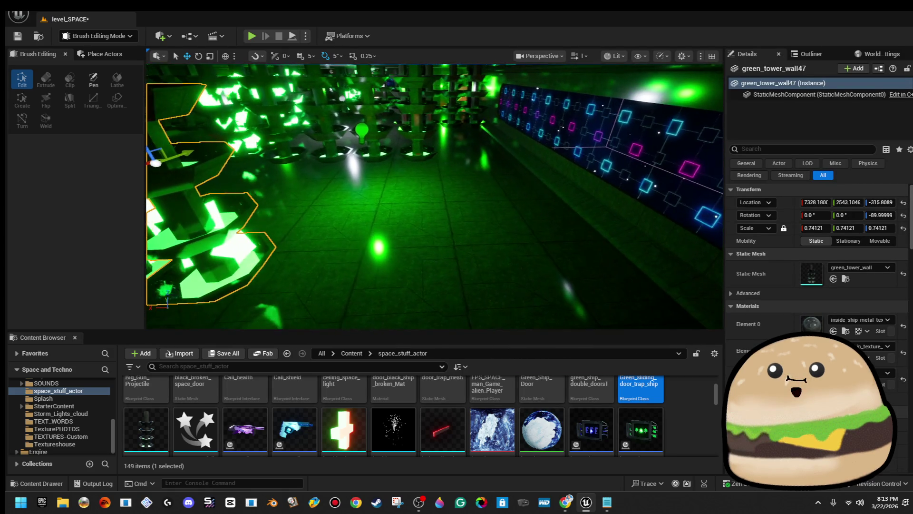
pyautogui.moveTo(361, 190); pyautogui.dragTo(480, 179)
pyautogui.click(458, 181)
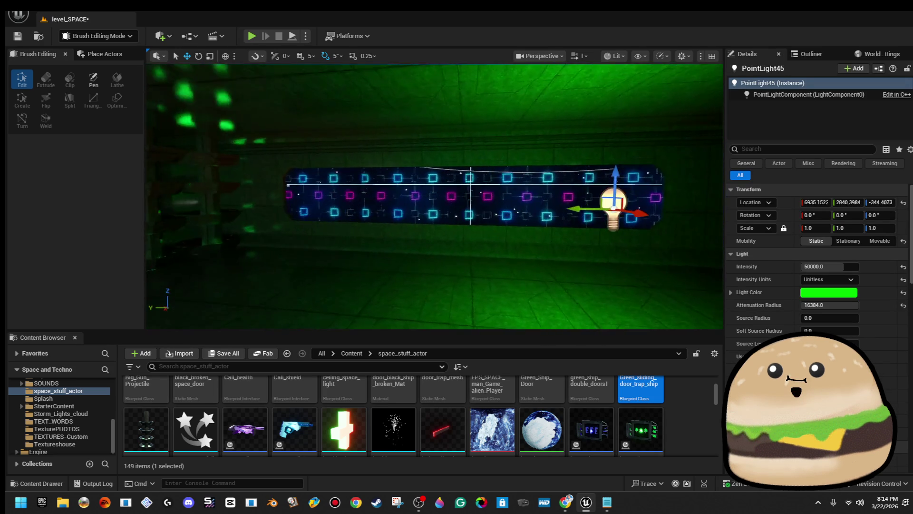
pyautogui.scroll(-5, 316, 197)
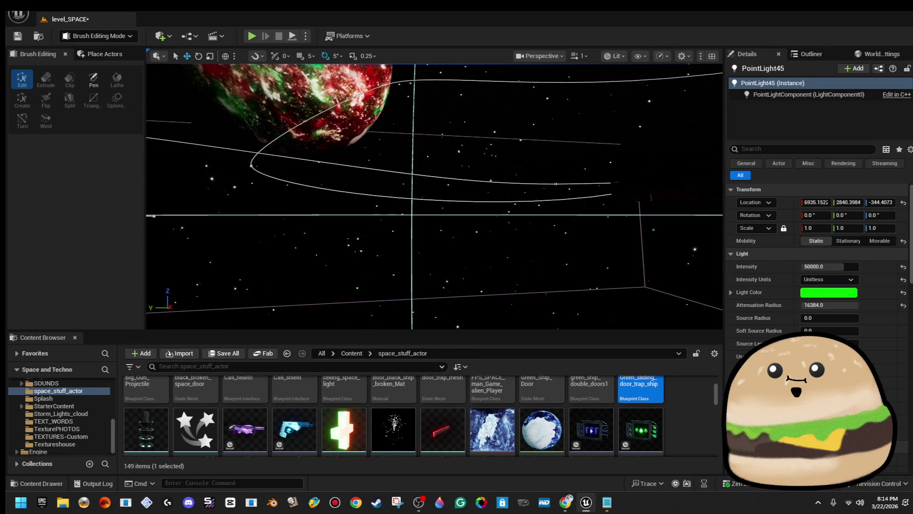
pyautogui.click(557, 183)
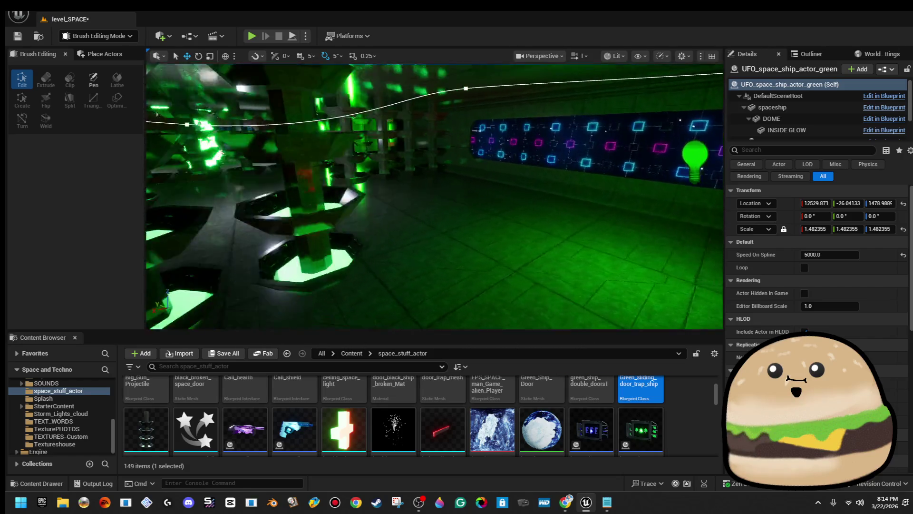
pyautogui.click(351, 205)
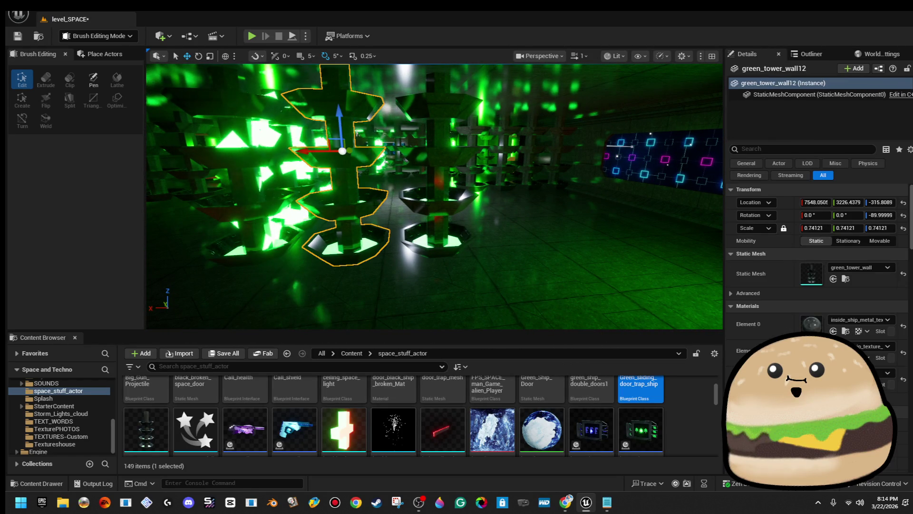
pyautogui.keyDown('ctrl'); pyautogui.click(435, 200); pyautogui.keyUp('ctrl')
pyautogui.scroll(3, 435, 199)
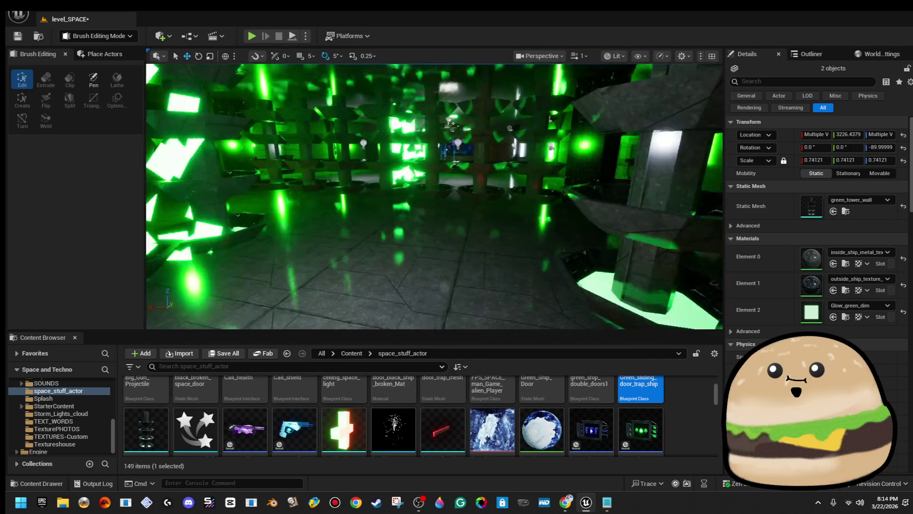
pyautogui.moveTo(481, 157); pyautogui.dragTo(448, 217)
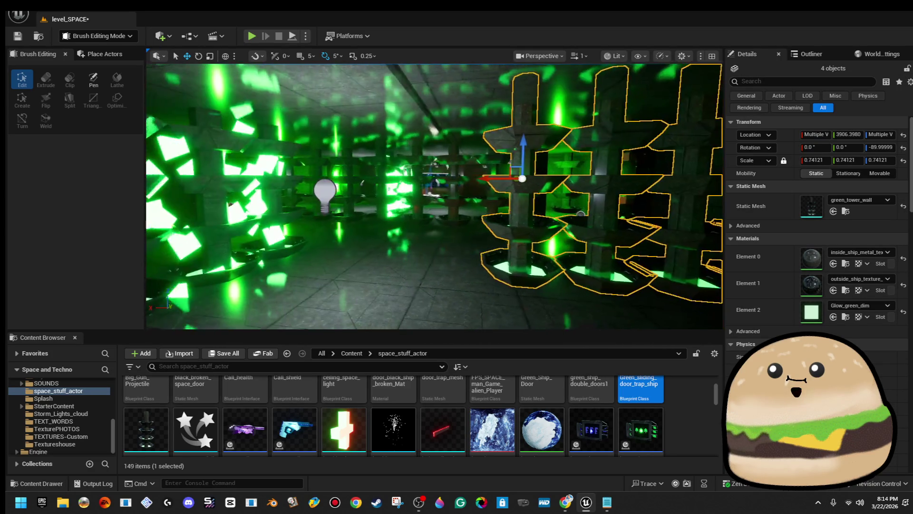
pyautogui.press('f')
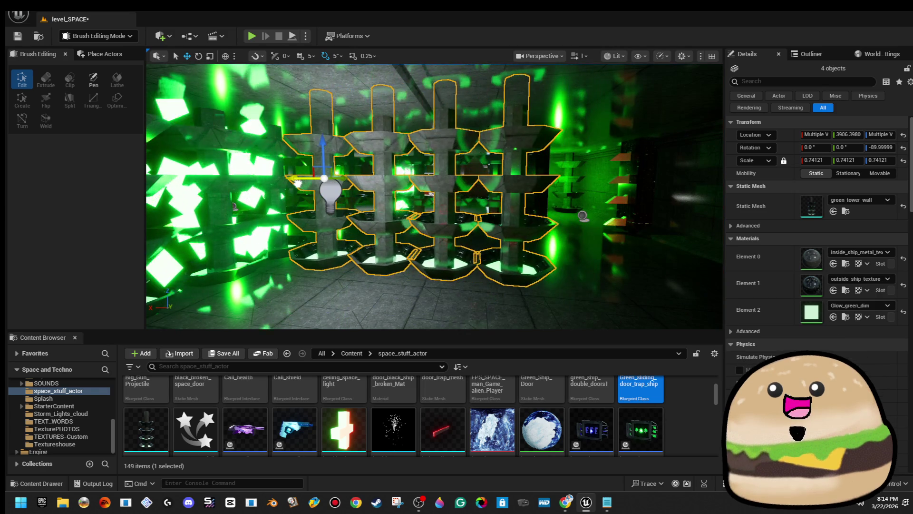
pyautogui.scroll(3, 488, 179)
pyautogui.moveTo(488, 180)
pyautogui.mouseDown()
pyautogui.moveTo(528, 183)
pyautogui.moveTo(475, 178)
pyautogui.mouseUp()
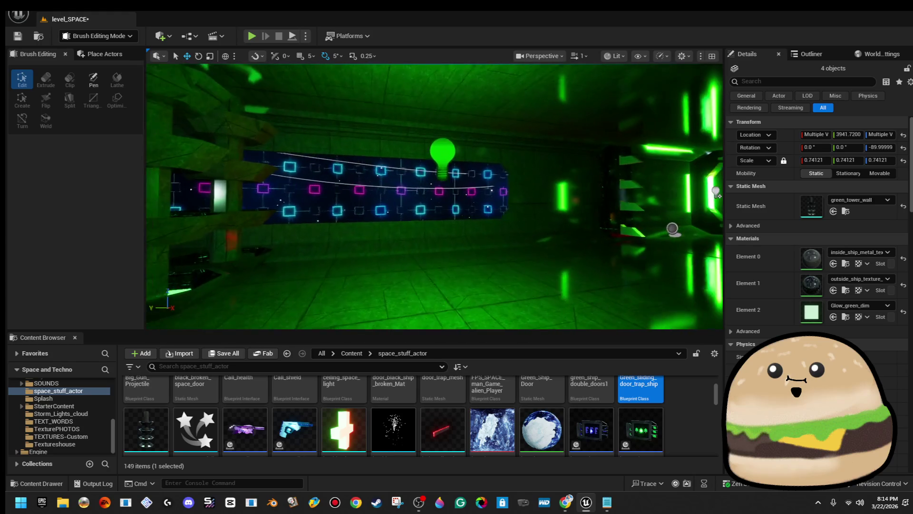
# - Alt-drag PointLight45 to duplicate it as PointLight56 at about X 8605.5 further down the corridor
pyautogui.click(451, 136)
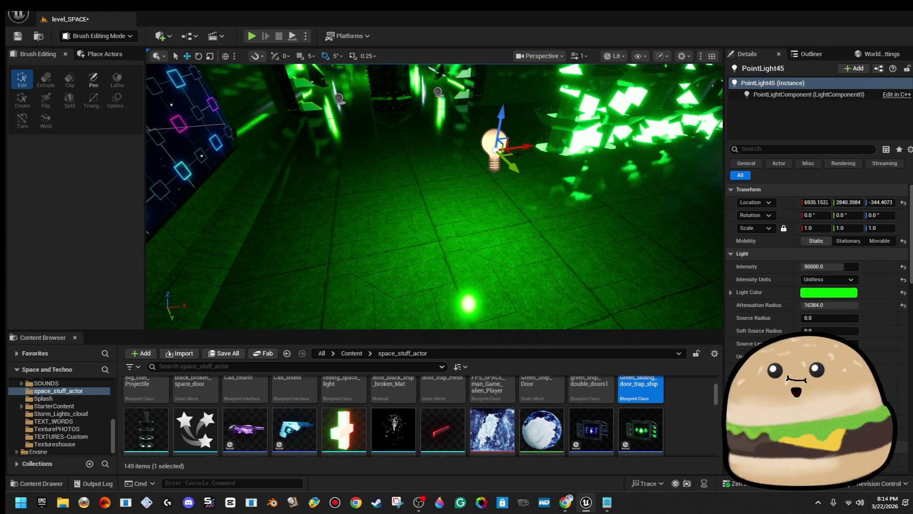
pyautogui.moveTo(518, 154); pyautogui.dragTo(336, 146)
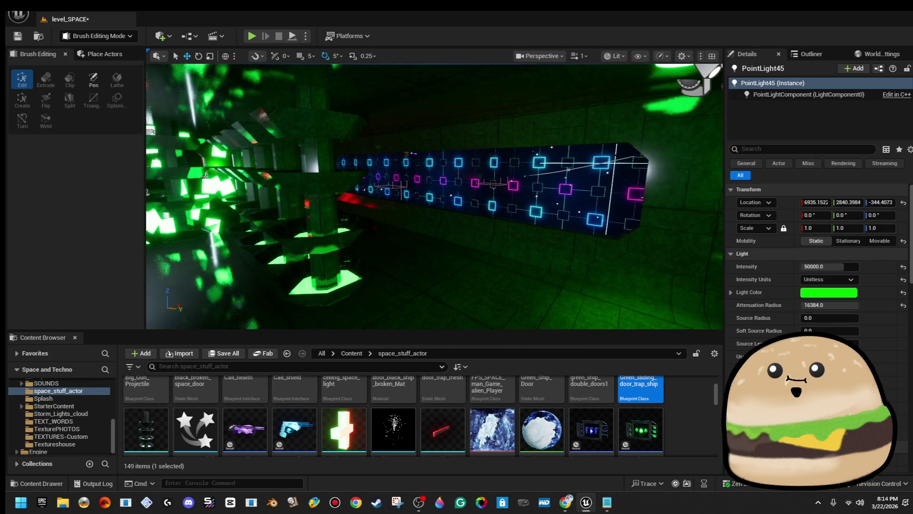
pyautogui.moveTo(434, 196); pyautogui.dragTo(262, 141)
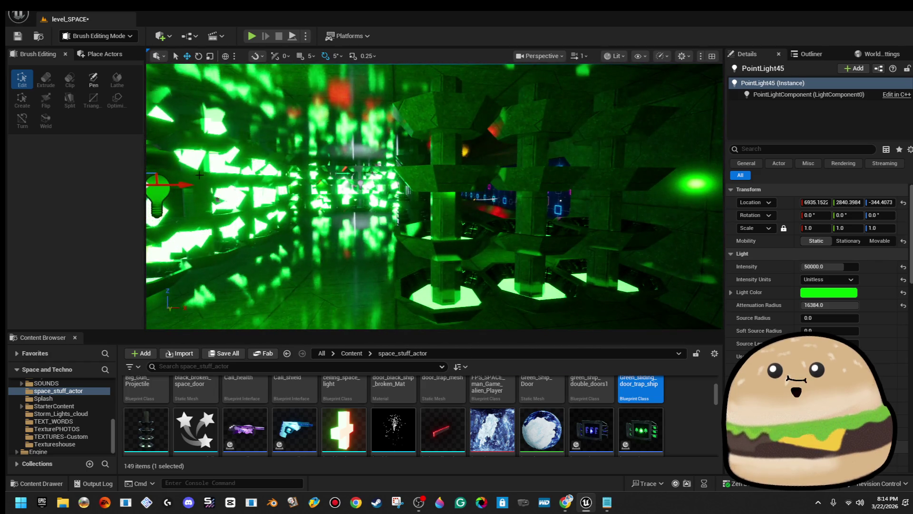
pyautogui.moveTo(182, 187); pyautogui.dragTo(428, 185)
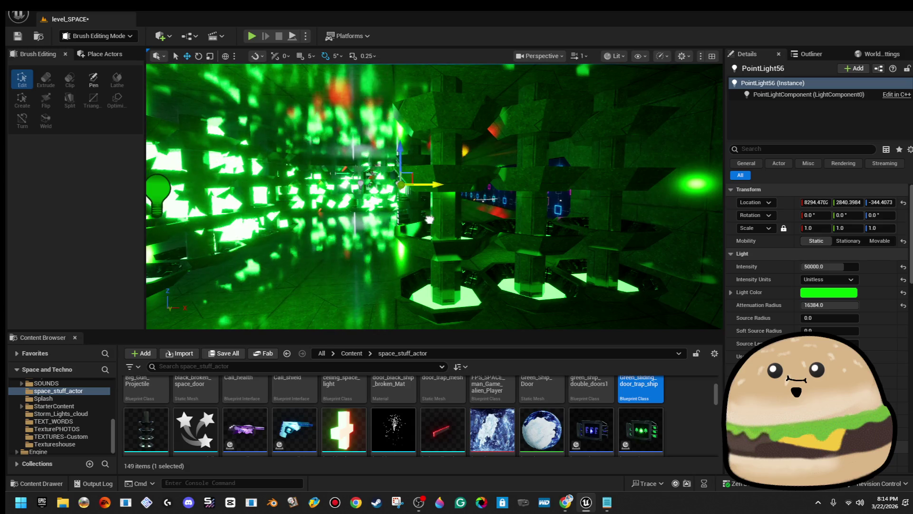
pyautogui.moveTo(429, 220); pyautogui.dragTo(426, 223)
pyautogui.moveTo(390, 170)
pyautogui.mouseDown()
pyautogui.moveTo(490, 167)
pyautogui.moveTo(470, 166)
pyautogui.moveTo(470, 108)
pyautogui.moveTo(461, 111)
pyautogui.mouseUp()
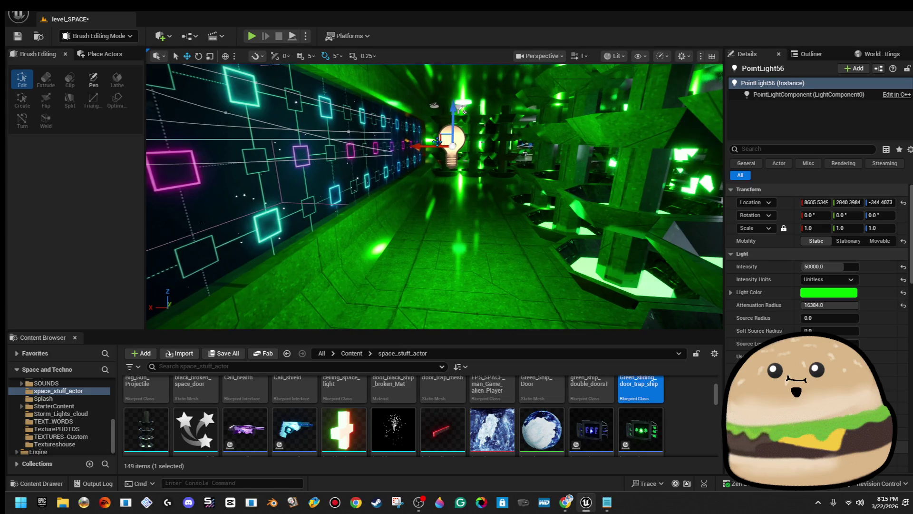
pyautogui.rightClick(449, 260)
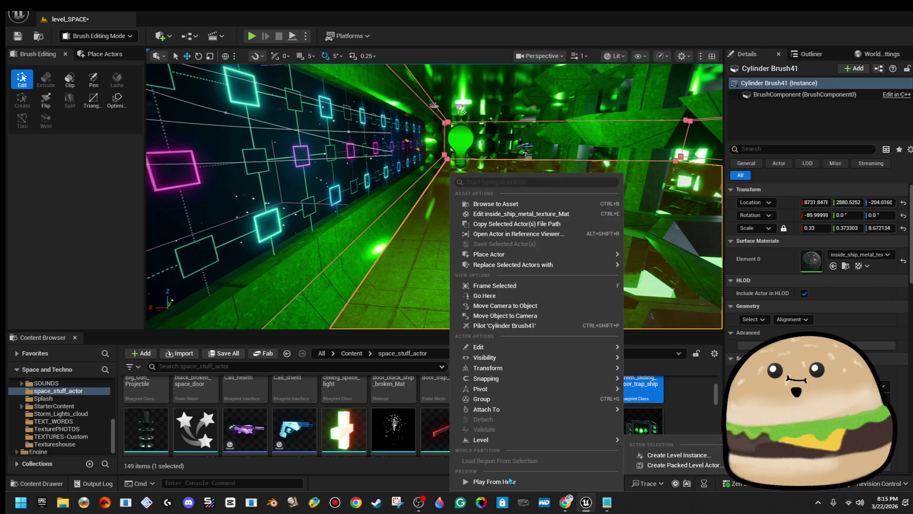
# - Run a brief play test, stop it, and save the level
pyautogui.click(495, 478)
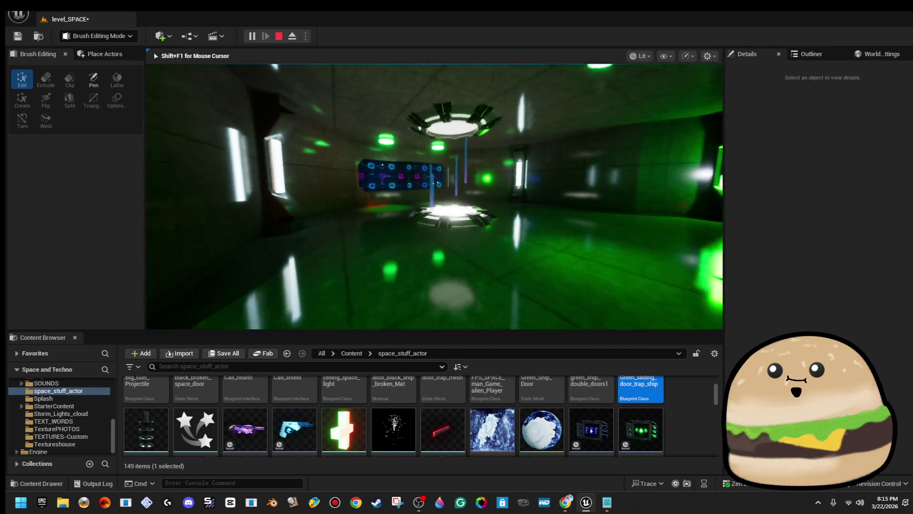
pyautogui.press('Escape')
pyautogui.press('f')
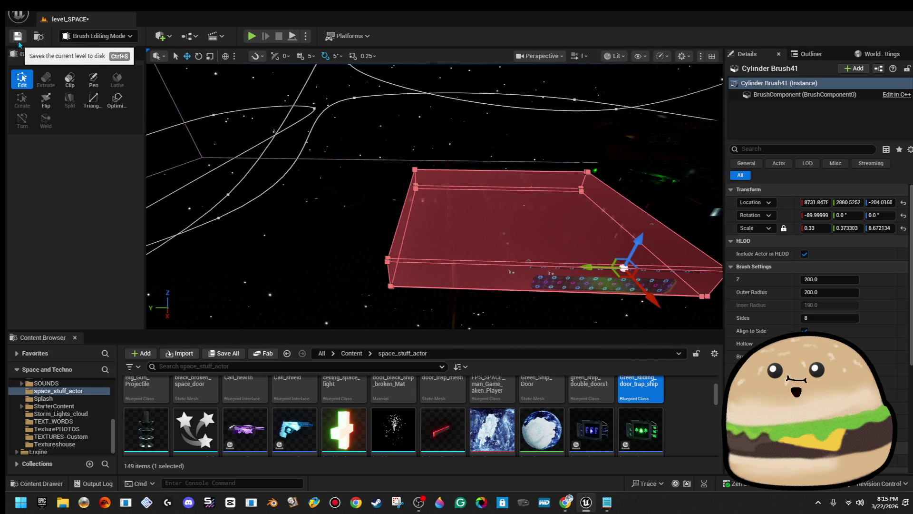
pyautogui.click(18, 39)
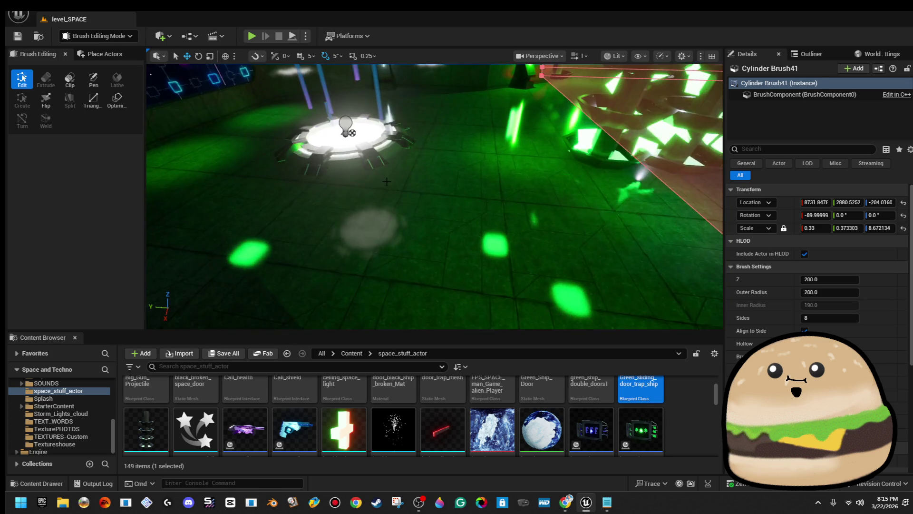
# - Select the other cylinder brush, then the green UFO, and move a point on its flight path
pyautogui.click(401, 166)
pyautogui.moveTo(402, 165)
pyautogui.mouseDown()
pyautogui.moveTo(387, 205)
pyautogui.moveTo(395, 193)
pyautogui.moveTo(387, 174)
pyautogui.moveTo(503, 165)
pyautogui.moveTo(392, 164)
pyautogui.moveTo(424, 168)
pyautogui.mouseUp()
pyautogui.click(430, 200)
pyautogui.click(501, 166)
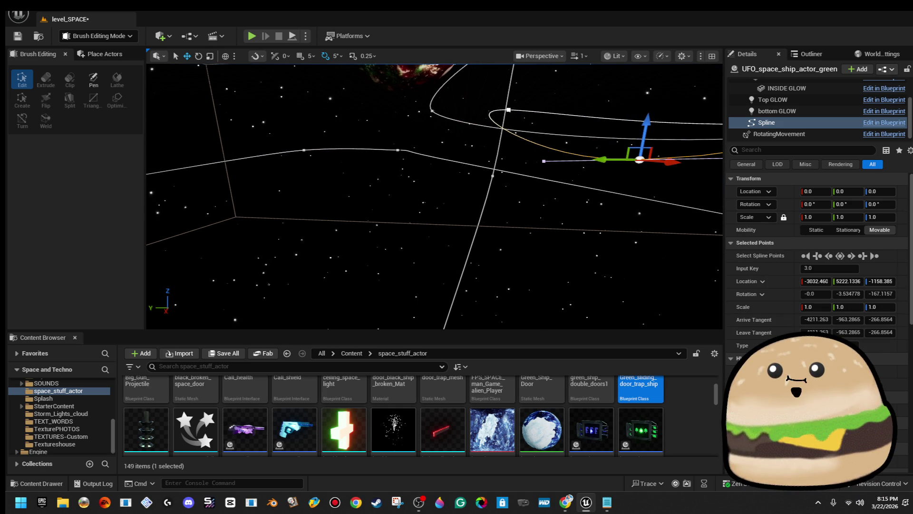
pyautogui.moveTo(483, 175); pyautogui.dragTo(446, 151)
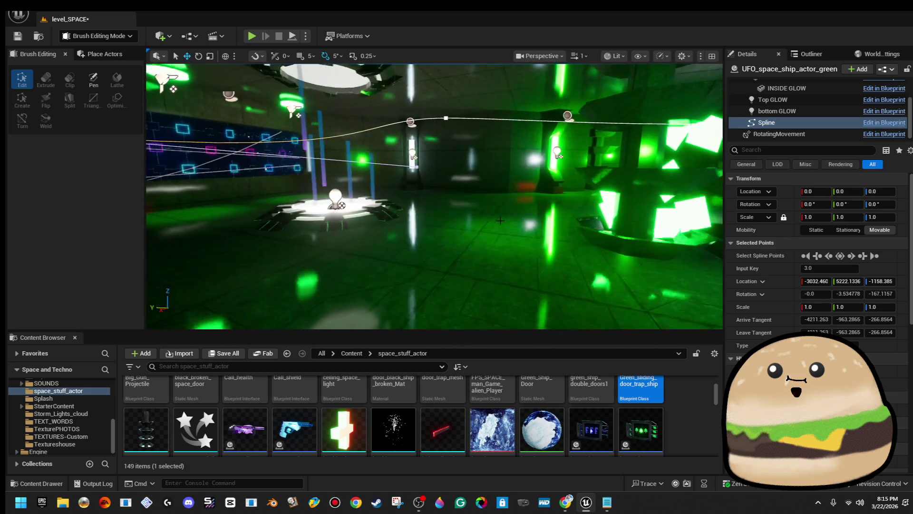
# - Play from the green room and walk past the neon panel wall and through the corridor, then end the session
pyautogui.rightClick(500, 220)
pyautogui.click(545, 481)
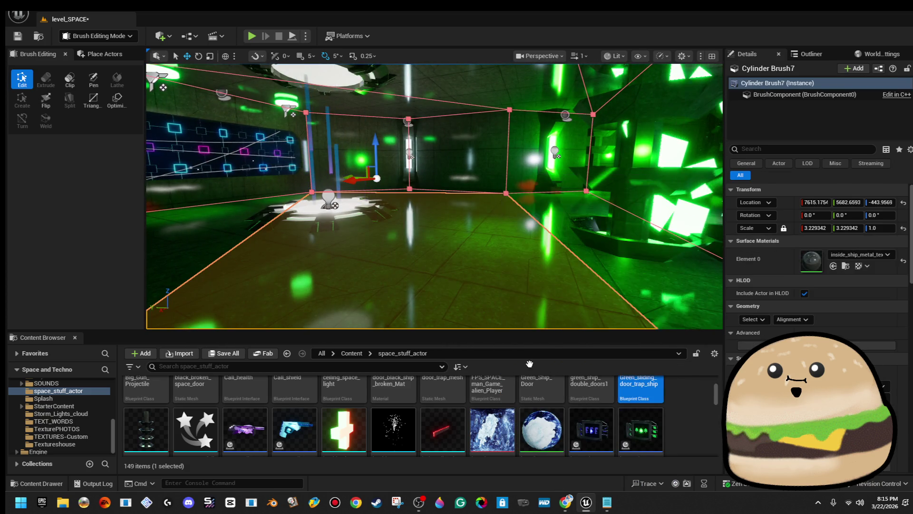
pyautogui.press('w')
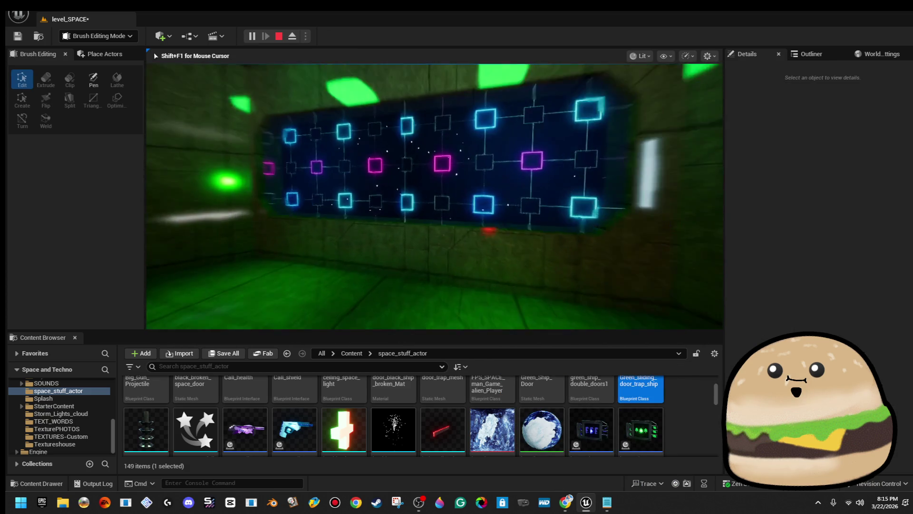
pyautogui.press('w')
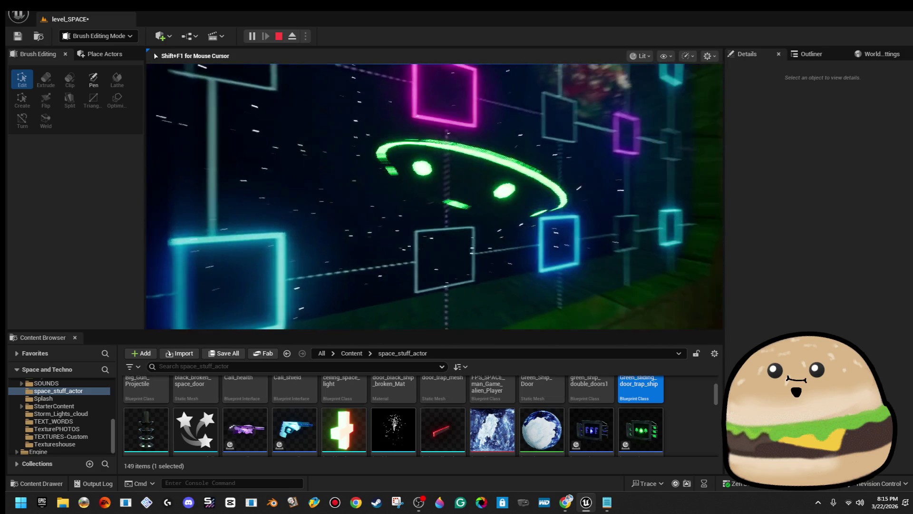
pyautogui.press('w')
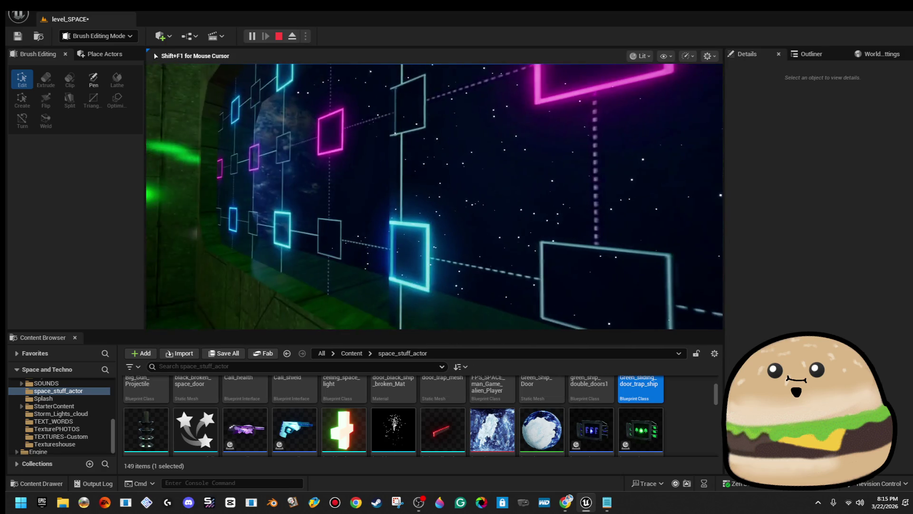
pyautogui.press('w')
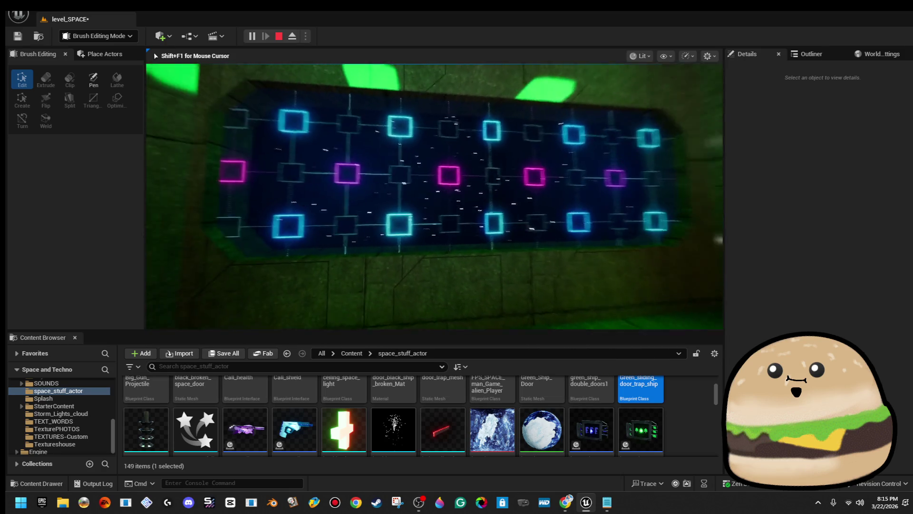
pyautogui.press('w')
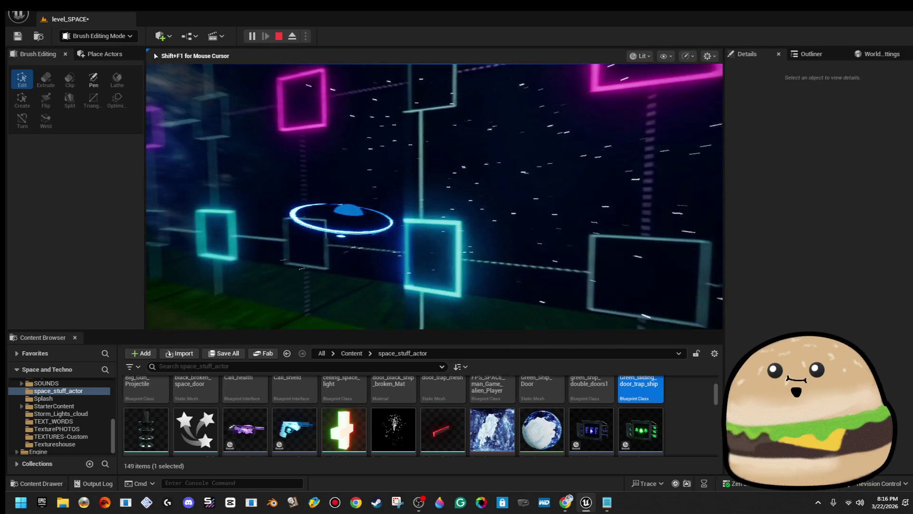
pyautogui.press('w')
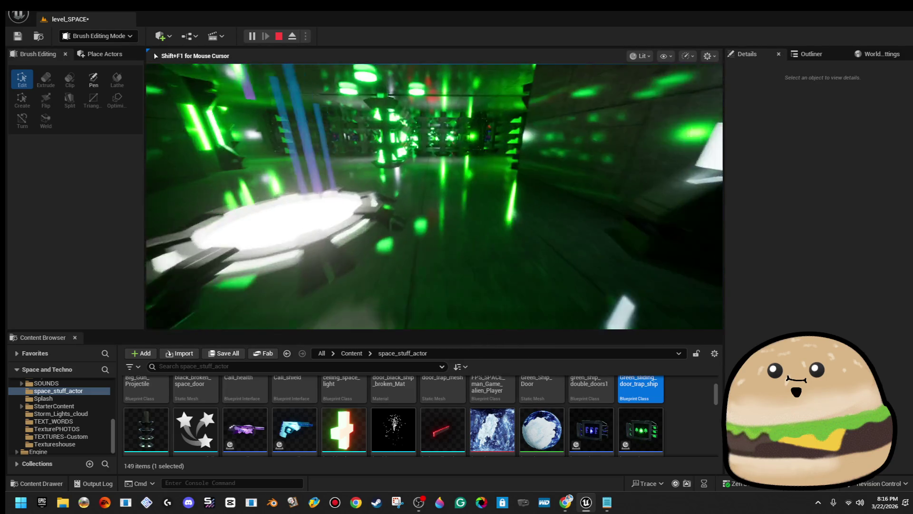
pyautogui.press('w')
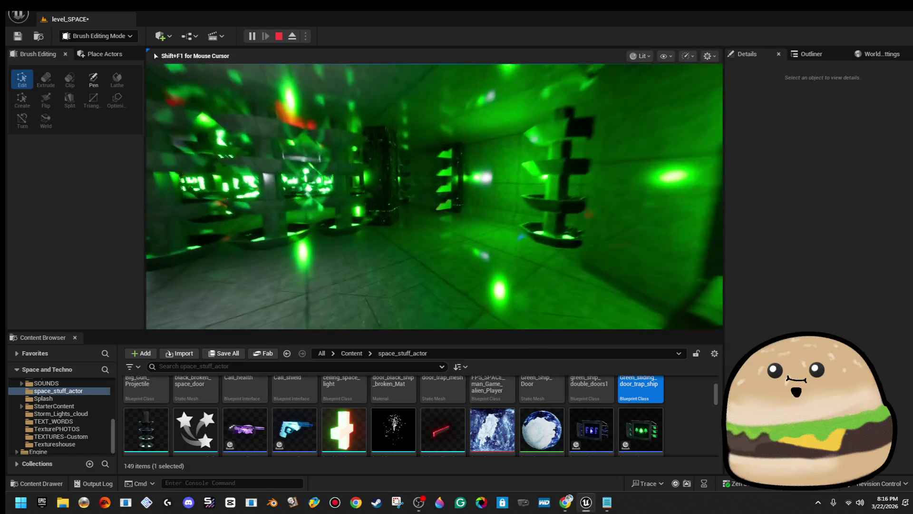
pyautogui.press('w')
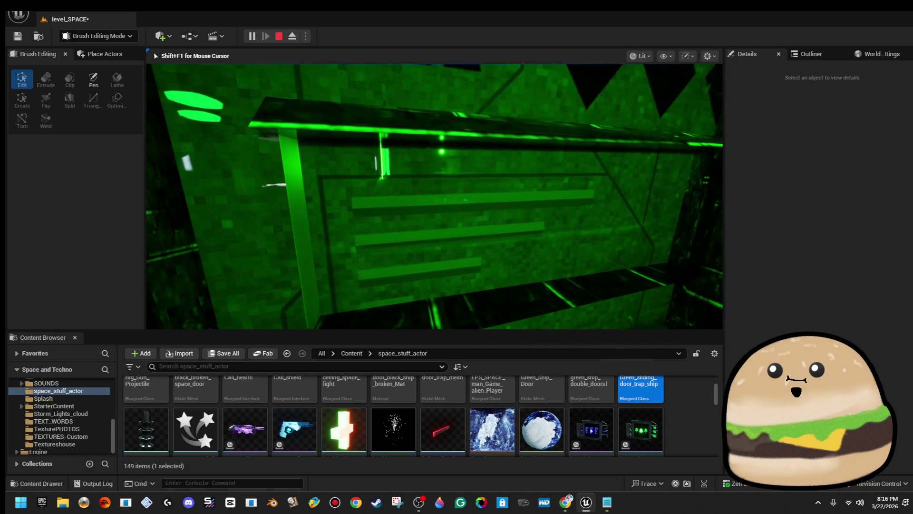
pyautogui.press('w')
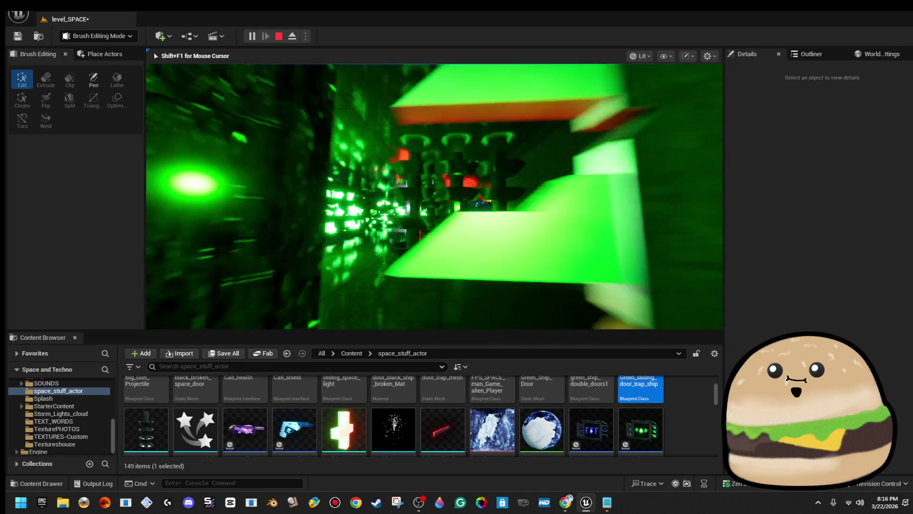
pyautogui.press('w')
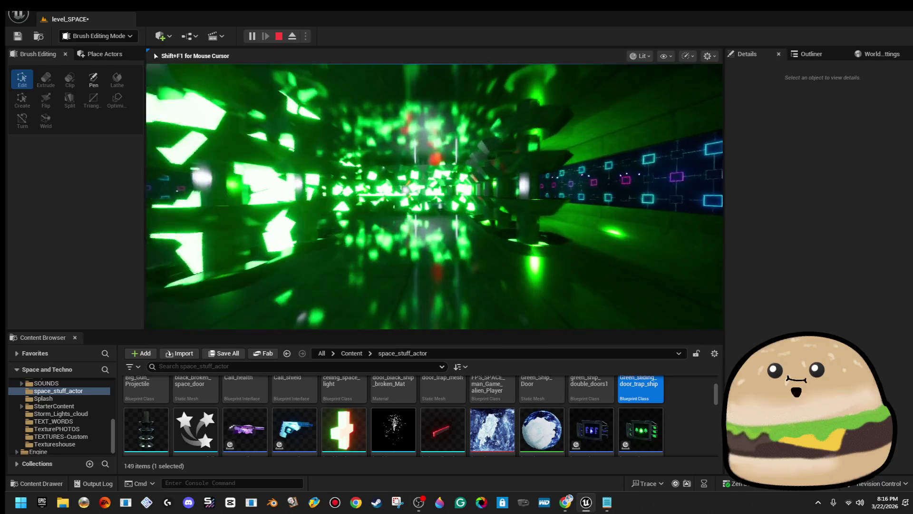
pyautogui.press('w')
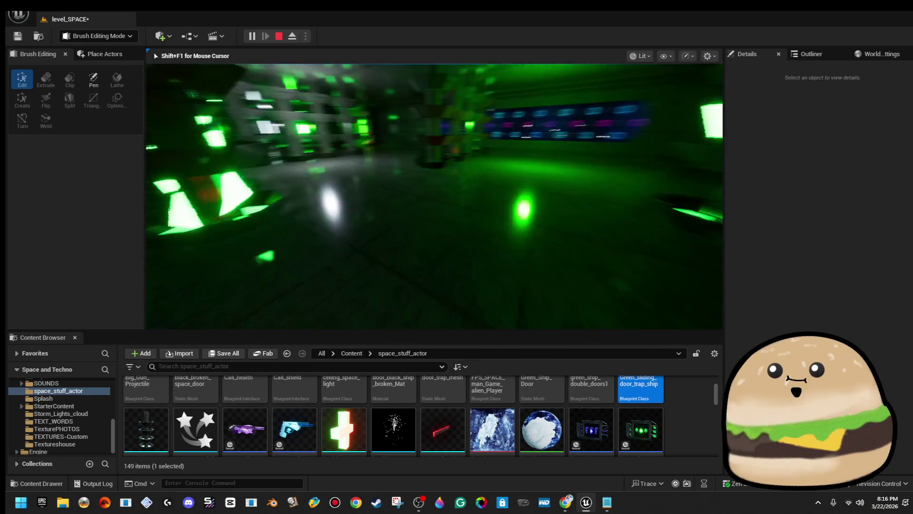
pyautogui.press('w')
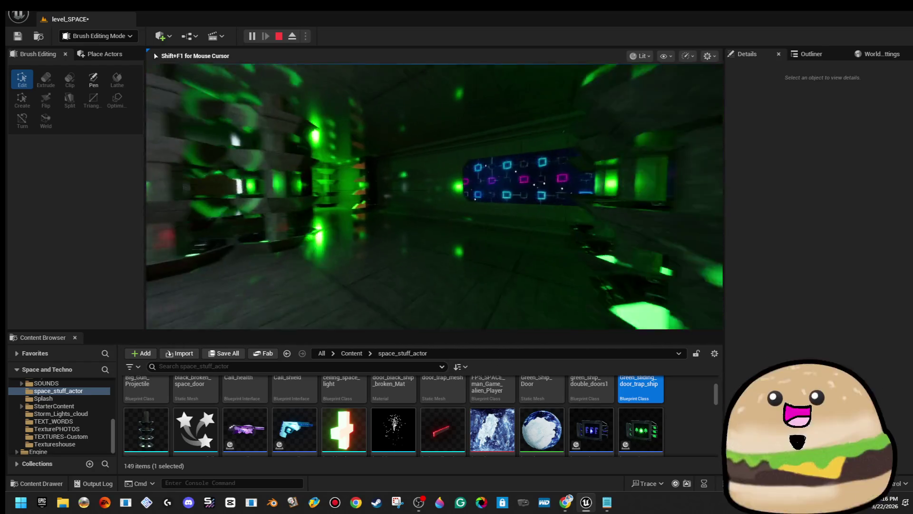
pyautogui.press('w')
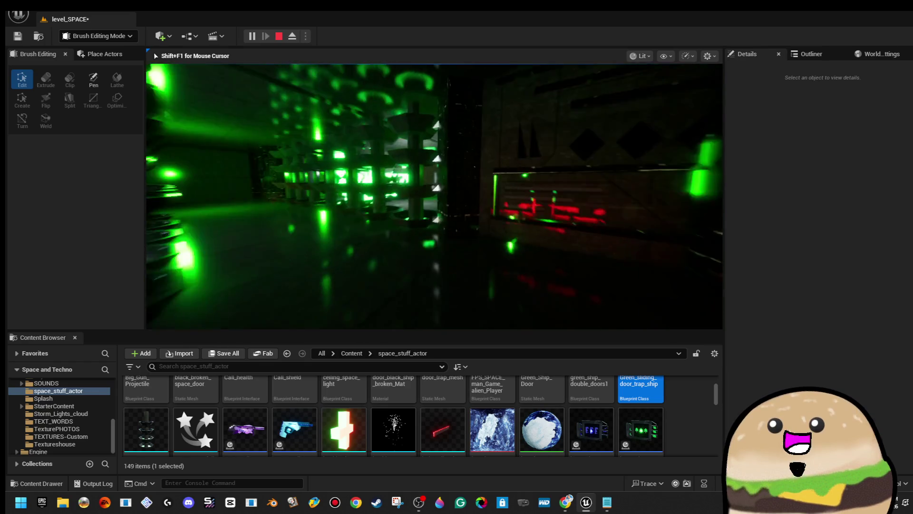
pyautogui.press('w')
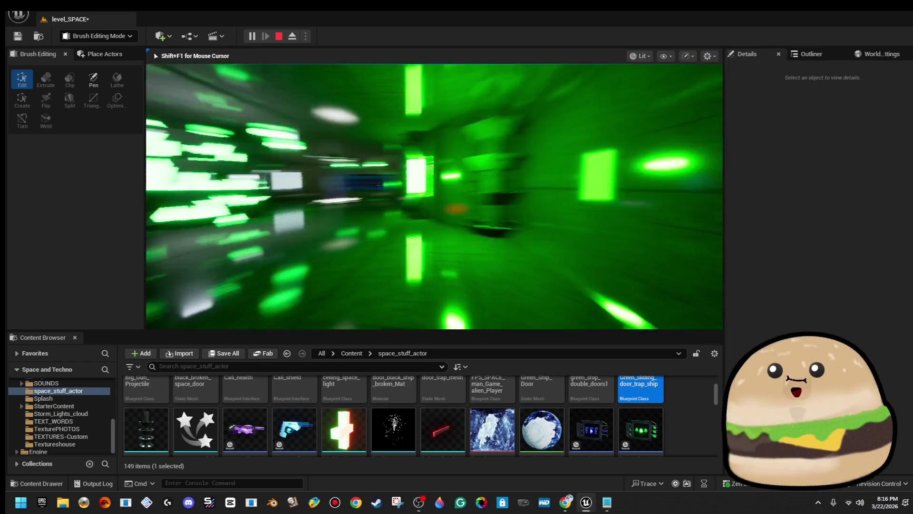
pyautogui.press('w')
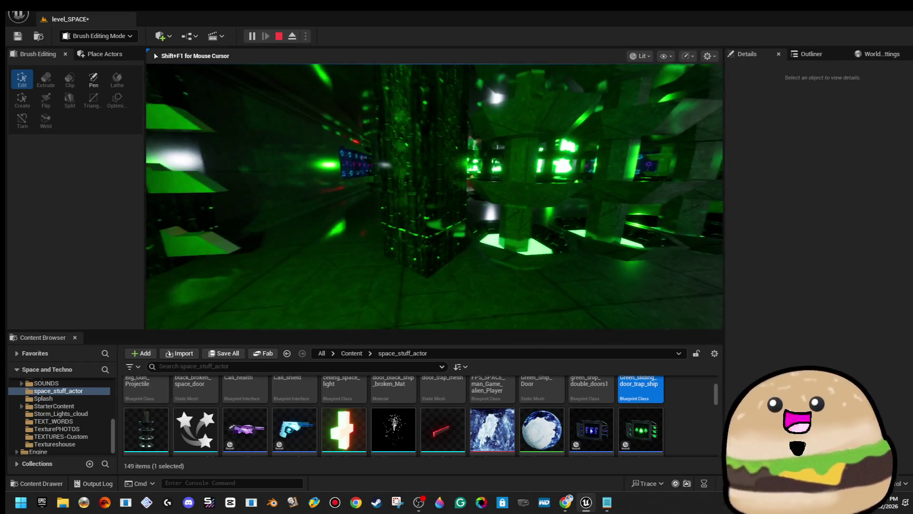
pyautogui.press('w')
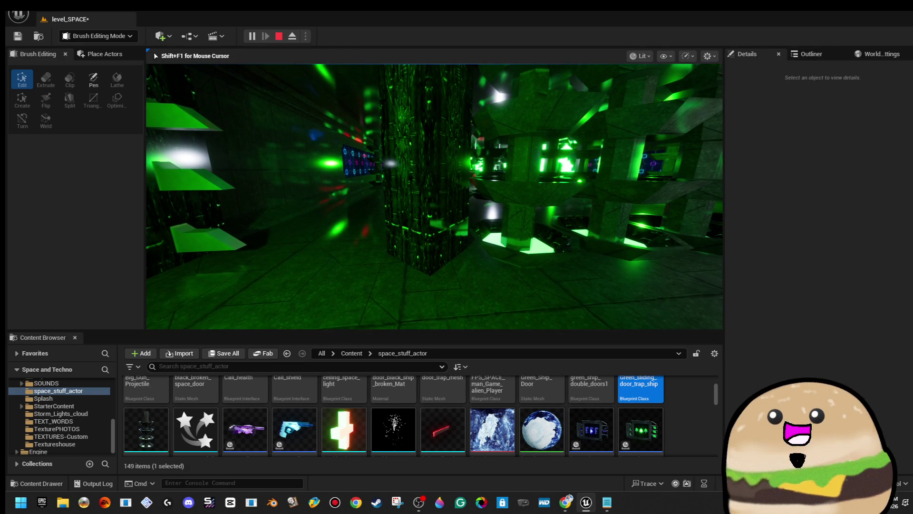
pyautogui.press('w')
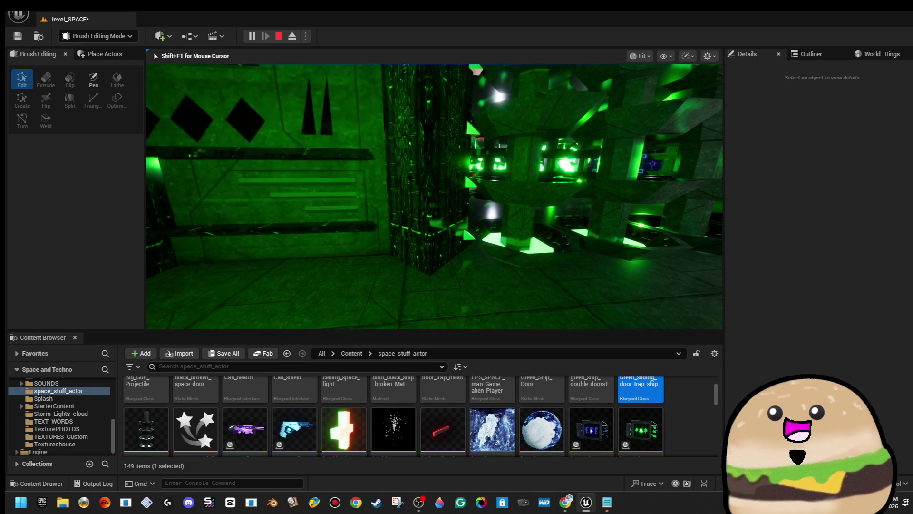
pyautogui.press('Escape')
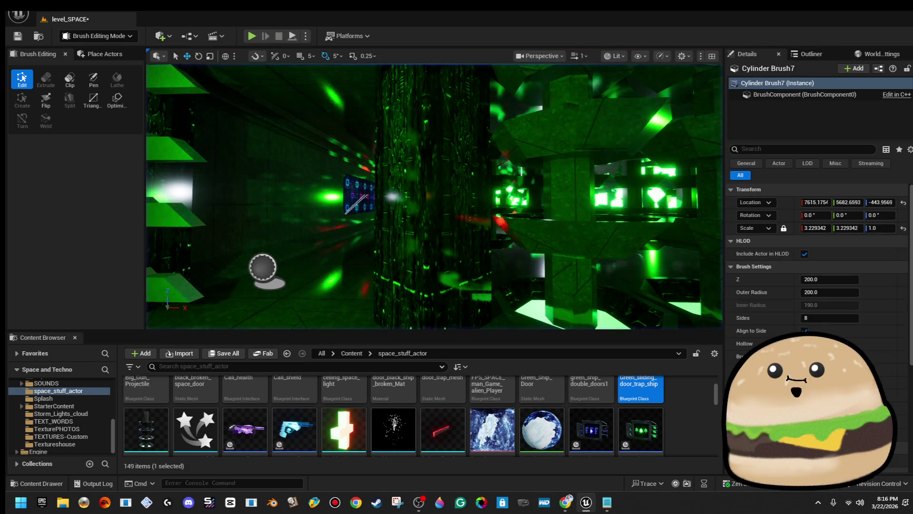
# - Play from a spot on the corridor floor, then stop the session
pyautogui.rightClick(423, 212)
pyautogui.click(485, 219)
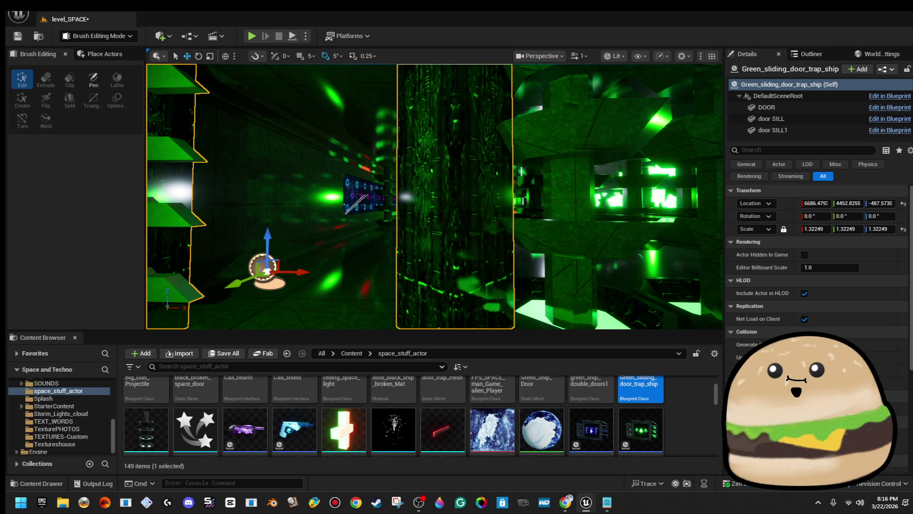
pyautogui.moveTo(579, 216); pyautogui.dragTo(477, 188)
pyautogui.rightClick(387, 174)
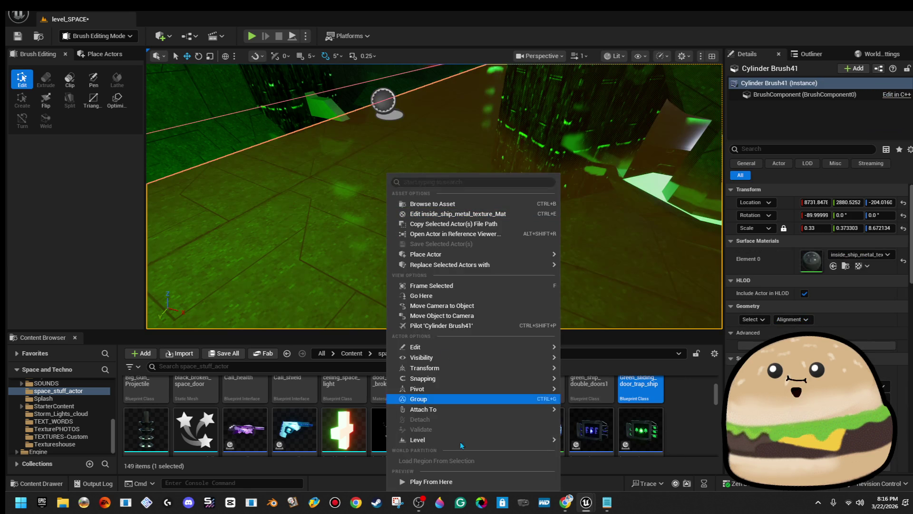
pyautogui.click(428, 481)
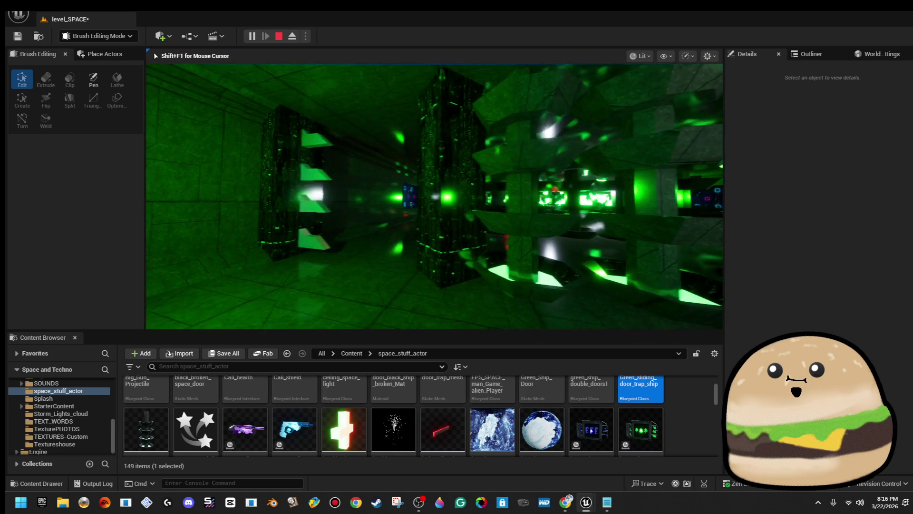
pyautogui.press('Escape')
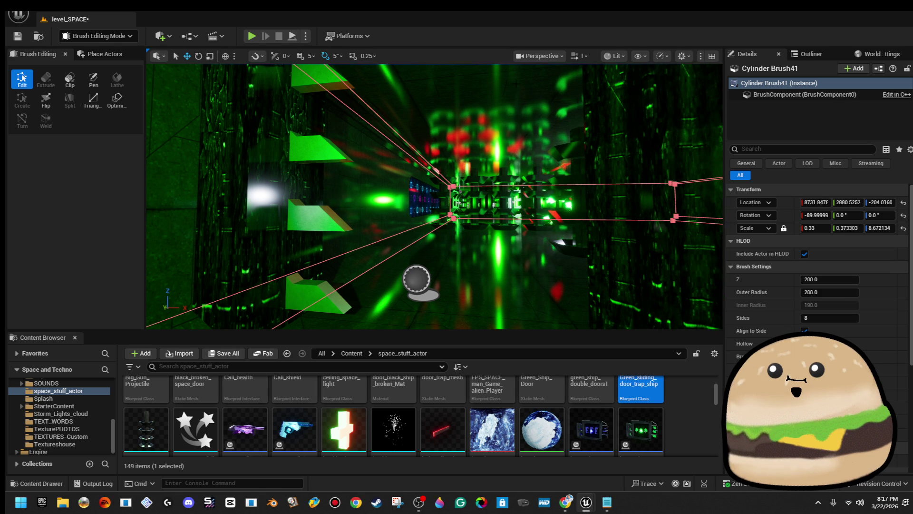
# - Play again from a spot further along the corridor and go fullscreen with F11
pyautogui.moveTo(434, 214); pyautogui.dragTo(395, 190)
pyautogui.rightClick(342, 172)
pyautogui.click(380, 479)
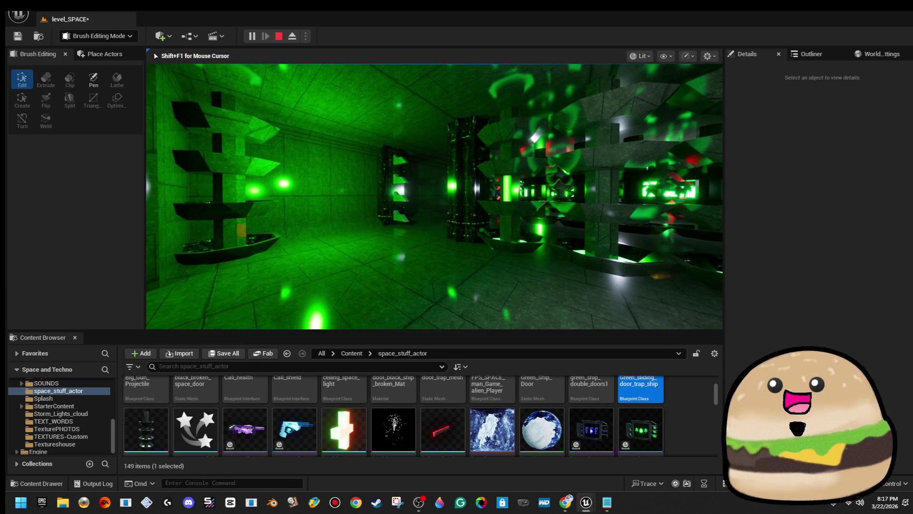
pyautogui.press('F11')
# - Walk forward through the green corridor into the reflective hall during fullscreen play
pyautogui.press('w')
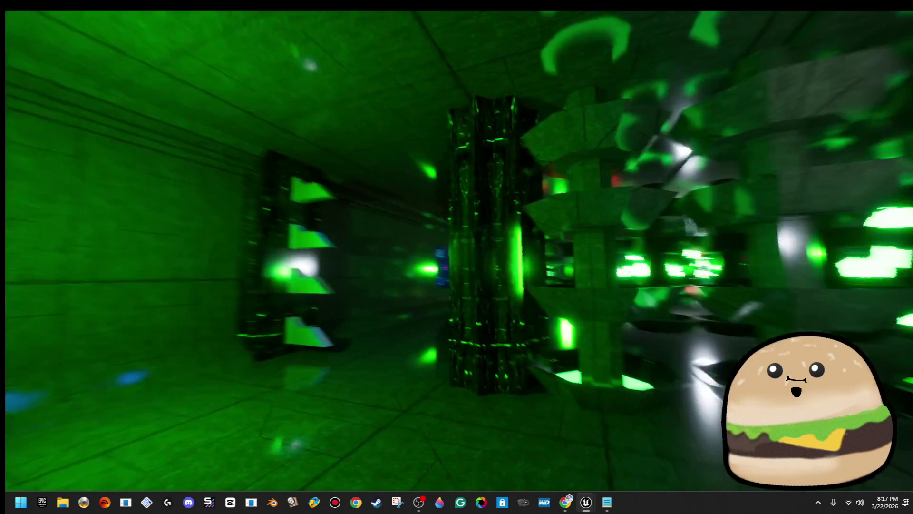
pyautogui.press('w')
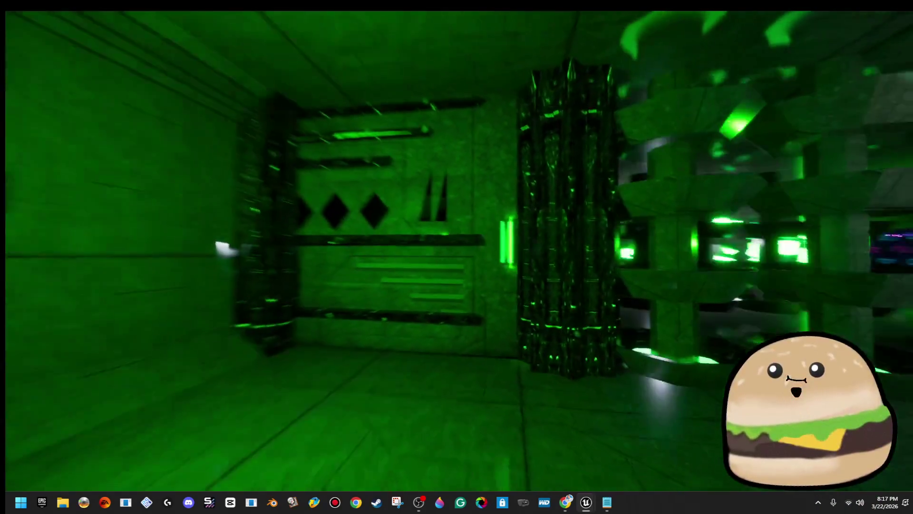
pyautogui.press('w')
pyautogui.press('w')
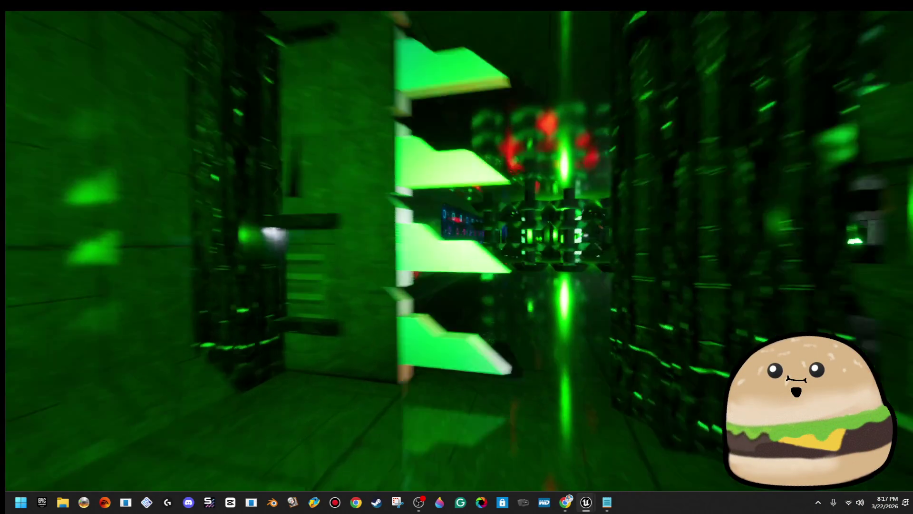
pyautogui.press('w')
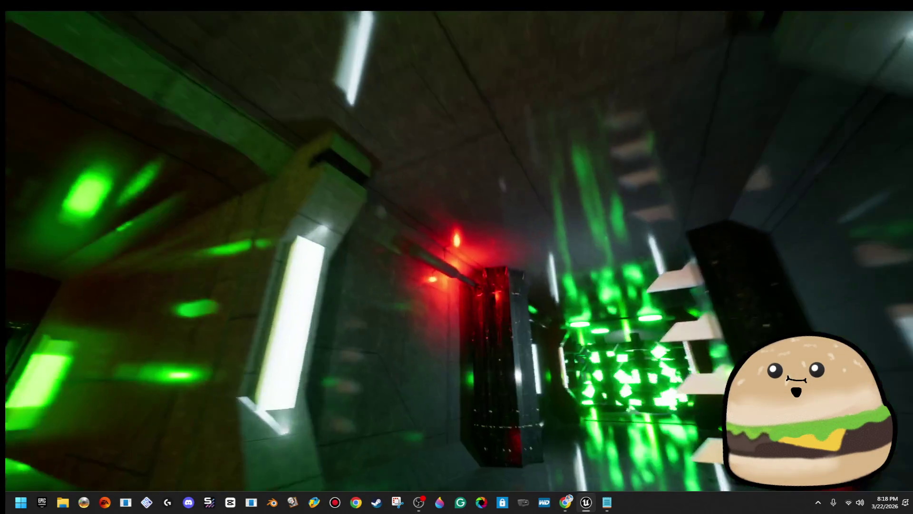
# - Delete the selected lit pipe, select the red-lit pipe by the pillar, and leave fullscreen
pyautogui.press('g')
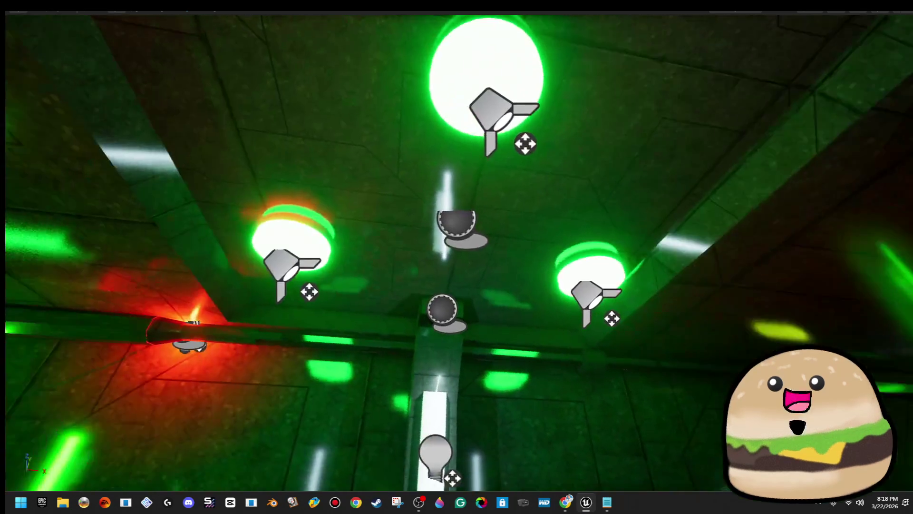
pyautogui.press('Delete')
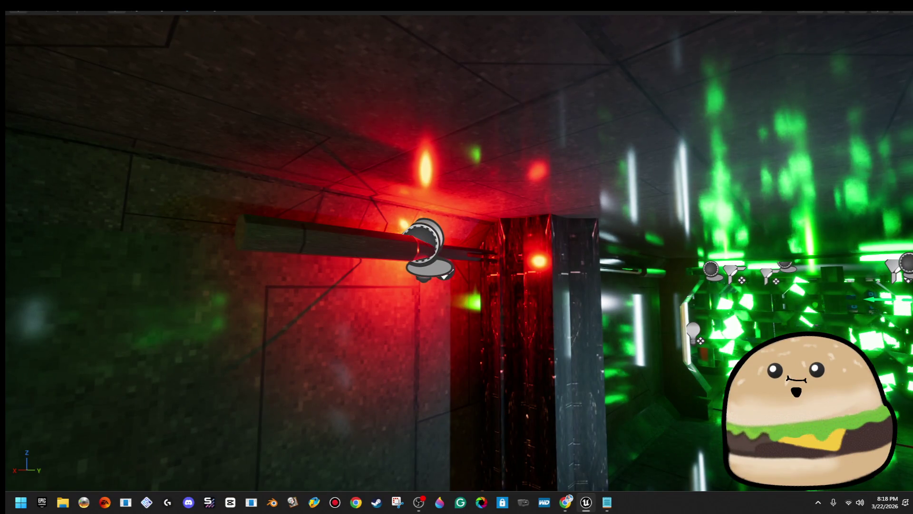
pyautogui.click(436, 245)
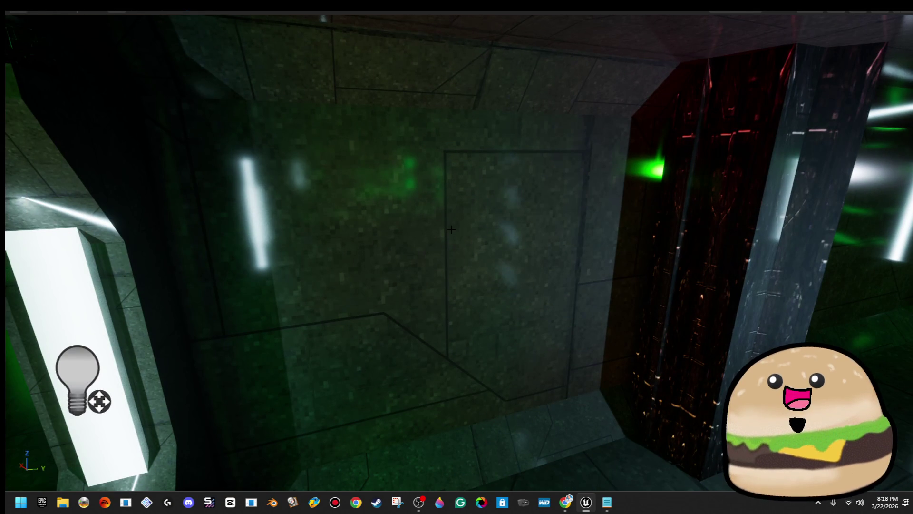
pyautogui.press('F11')
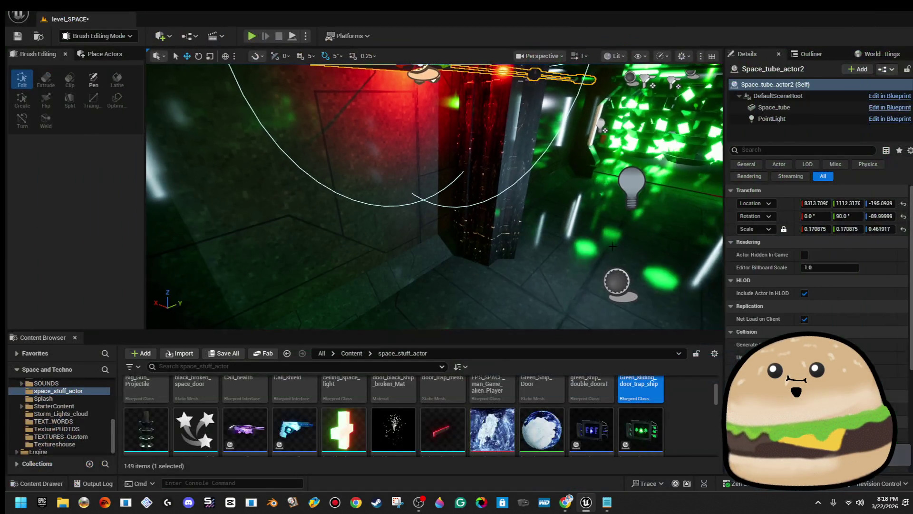
# - Frame and delete the red-lit Space_tube_actor2, then turn the view toward the green-lit corridor
pyautogui.scroll(3, 685, 414)
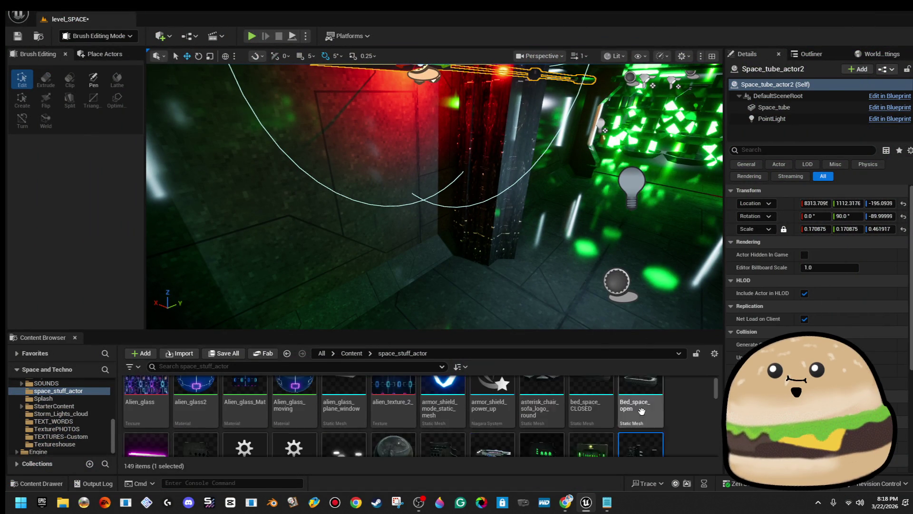
pyautogui.press('f')
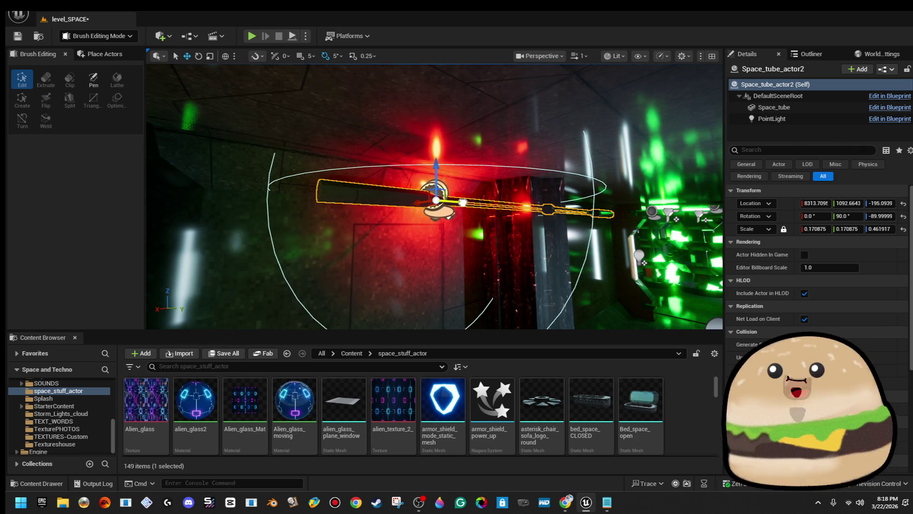
pyautogui.press('Delete')
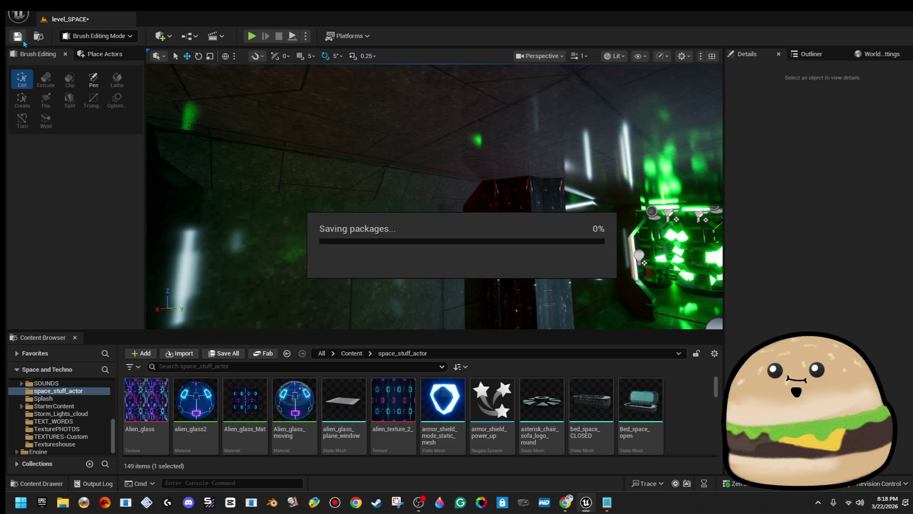
pyautogui.moveTo(370, 193)
pyautogui.mouseDown()
pyautogui.moveTo(331, 195)
pyautogui.moveTo(350, 195)
pyautogui.mouseUp()
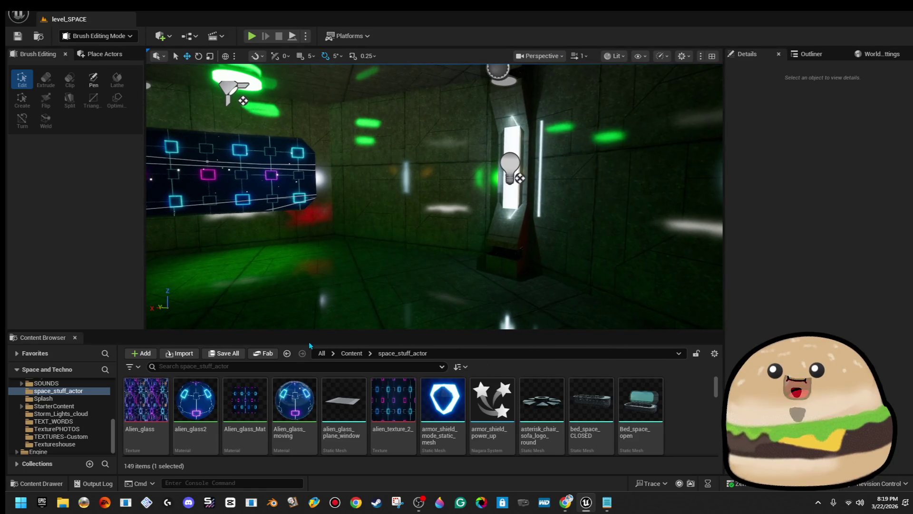
# - Find the space_shelf_bookcase by searching 'shelf' and place it in the green corridor
pyautogui.click(291, 366)
pyautogui.write('shelf')
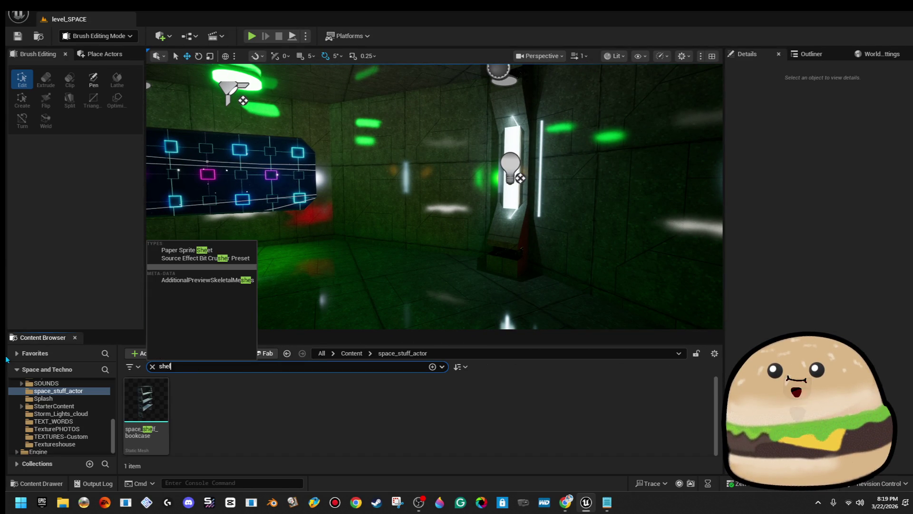
pyautogui.moveTo(145, 405); pyautogui.dragTo(476, 228)
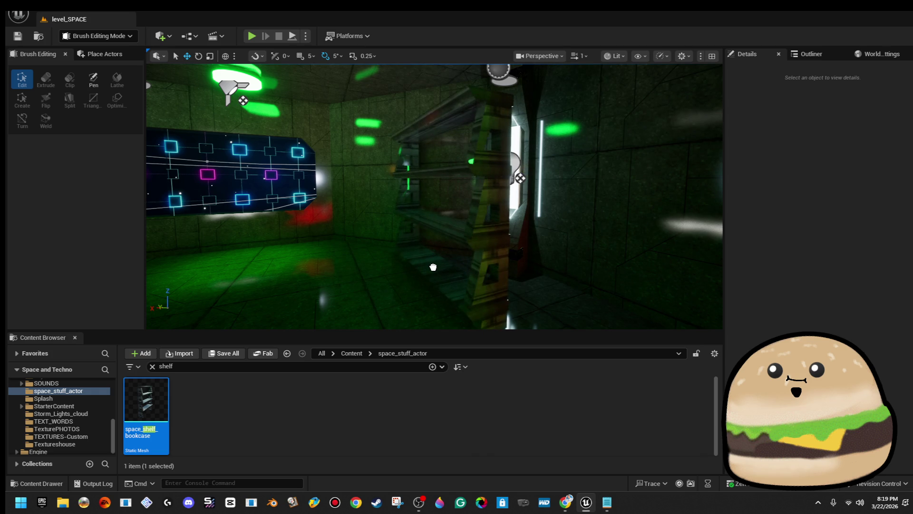
pyautogui.moveTo(433, 266); pyautogui.dragTo(455, 245)
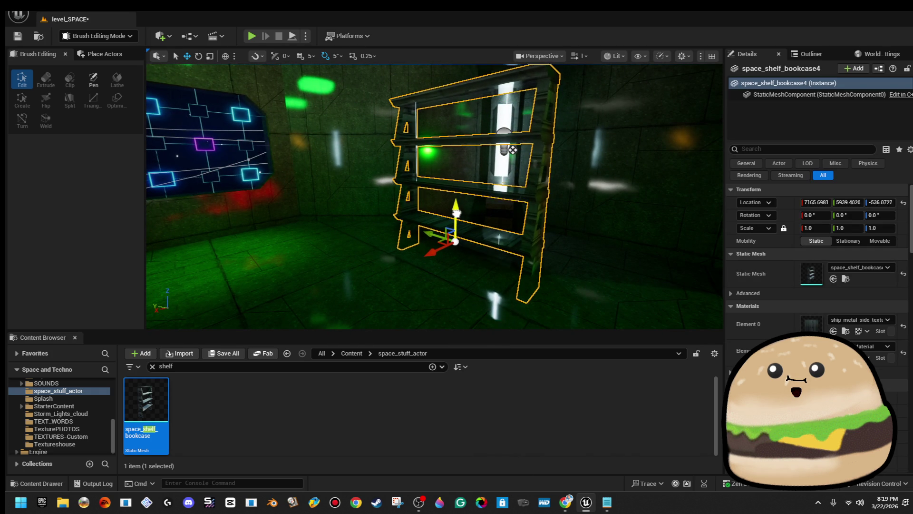
# - Move the bookcase back along Y to about 5659, Z -508.2, and save level_SPACE
pyautogui.press('f')
pyautogui.moveTo(459, 198)
pyautogui.mouseDown()
pyautogui.moveTo(447, 202)
pyautogui.moveTo(499, 218)
pyautogui.moveTo(483, 210)
pyautogui.moveTo(516, 198)
pyautogui.moveTo(449, 233)
pyautogui.mouseUp()
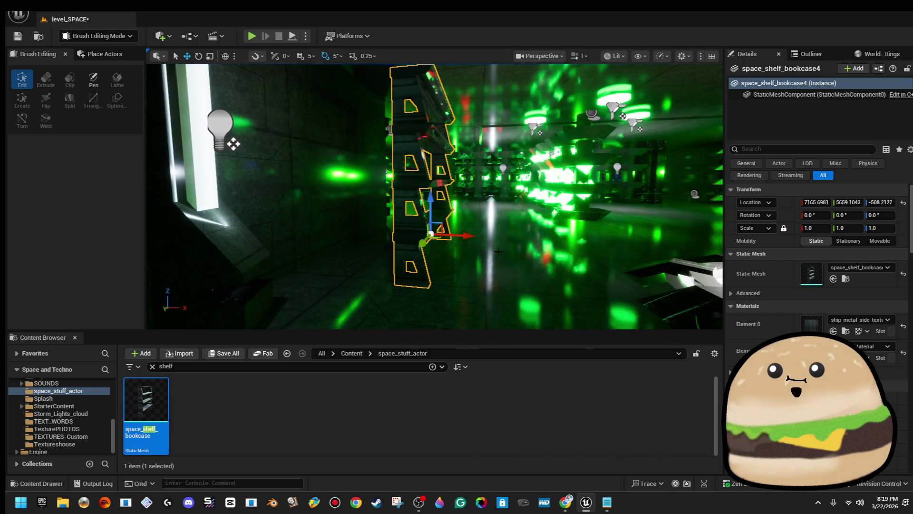
pyautogui.click(523, 286)
pyautogui.hotkey('ctrl', 'z')
pyautogui.hotkey('ctrl', 'z')
pyautogui.hotkey('ctrl', 'z')
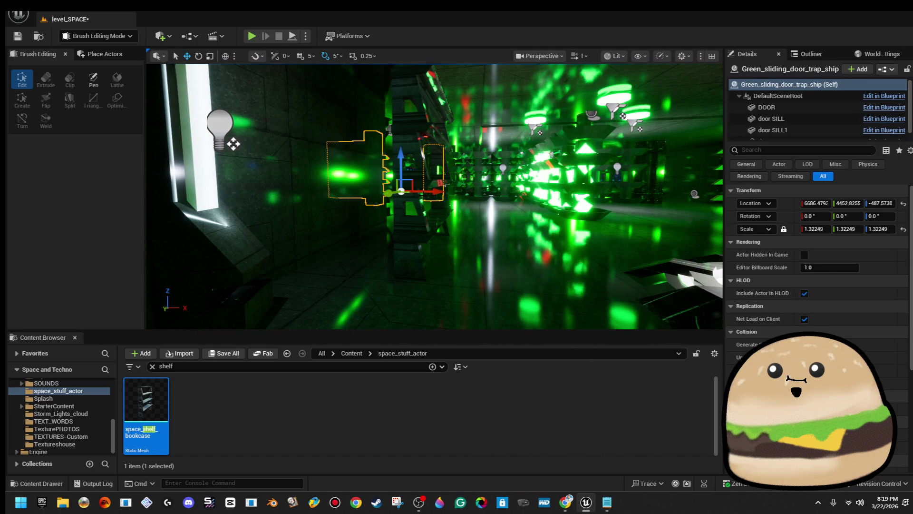
pyautogui.hotkey('ctrl', 's')
pyautogui.click(173, 365)
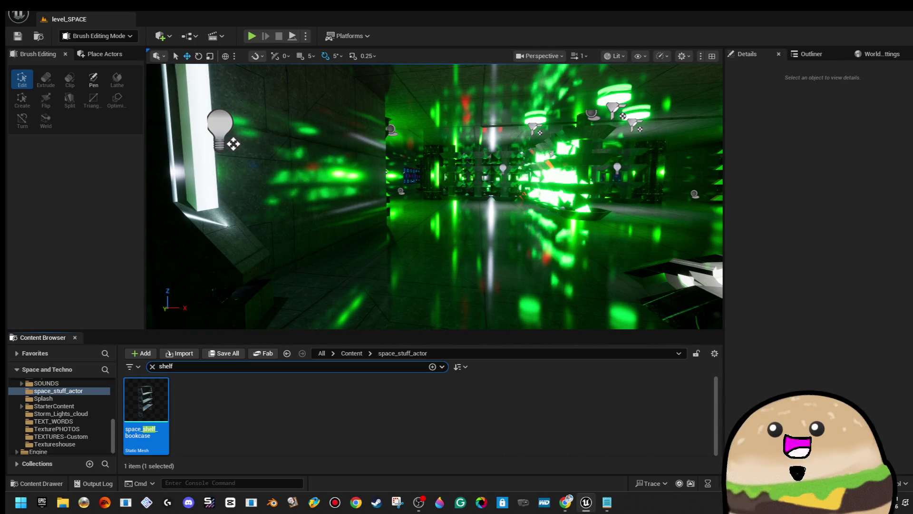
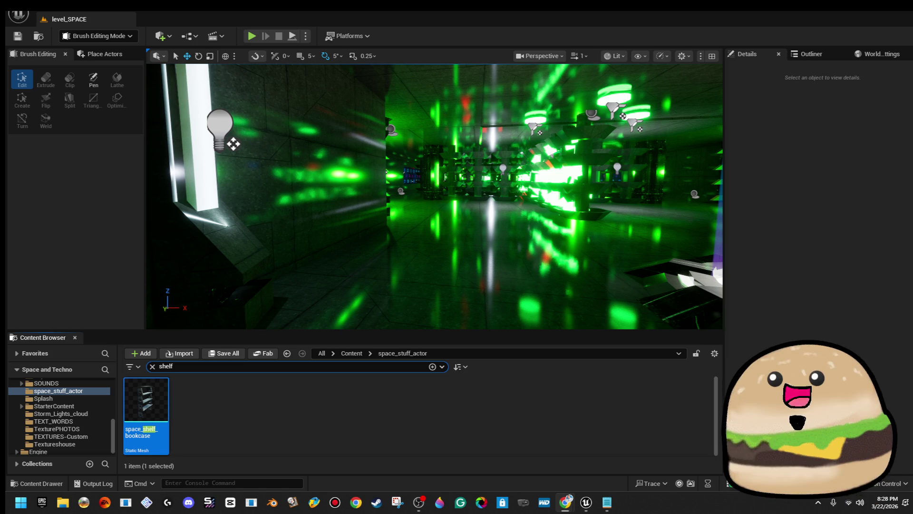
# - Fly down the corridor, then load SPACE_Model from the Maps folder with File > Open Level
pyautogui.press('w')
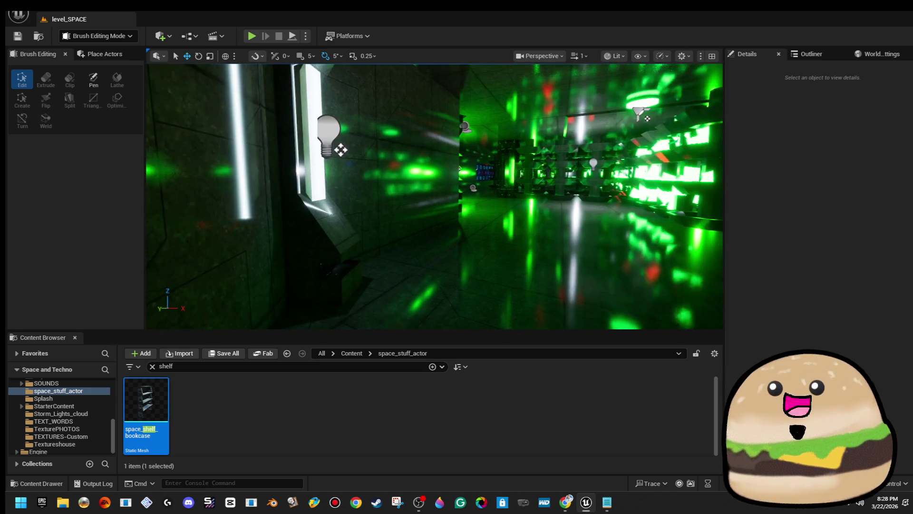
pyautogui.press('w')
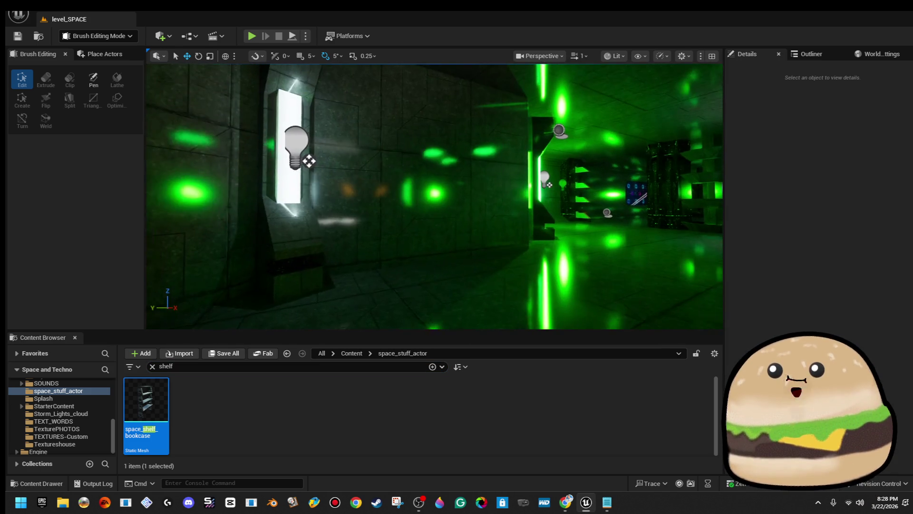
pyautogui.click(40, 13)
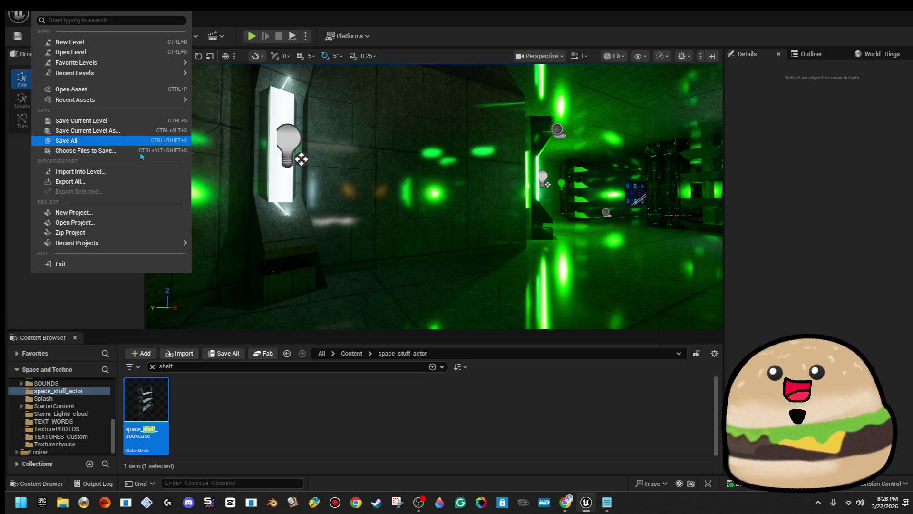
pyautogui.moveTo(112, 67)
pyautogui.click(101, 53)
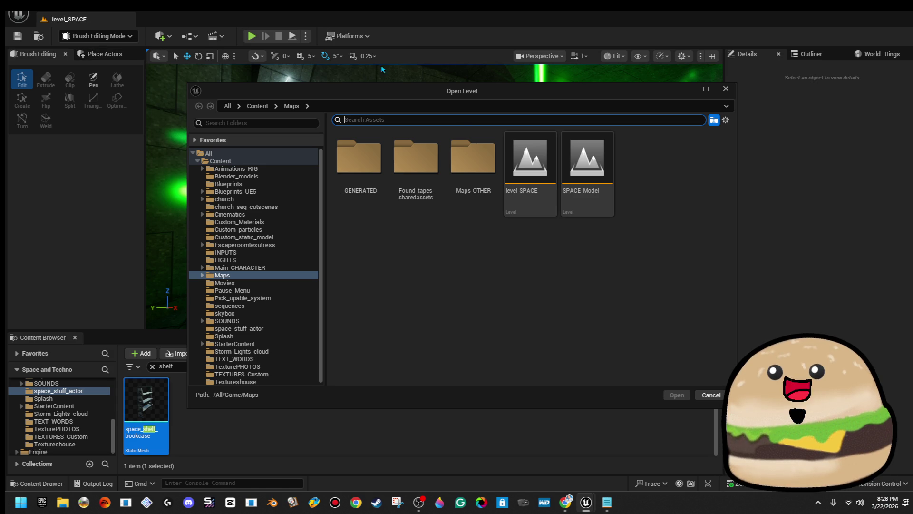
pyautogui.doubleClick(568, 176)
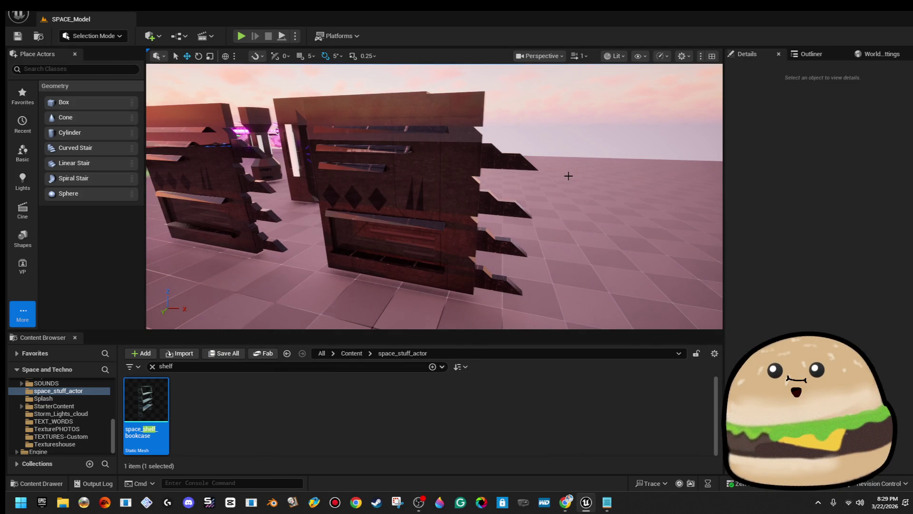
# - Search all Content for vent assets, listing the 13 matches
pyautogui.press('w')
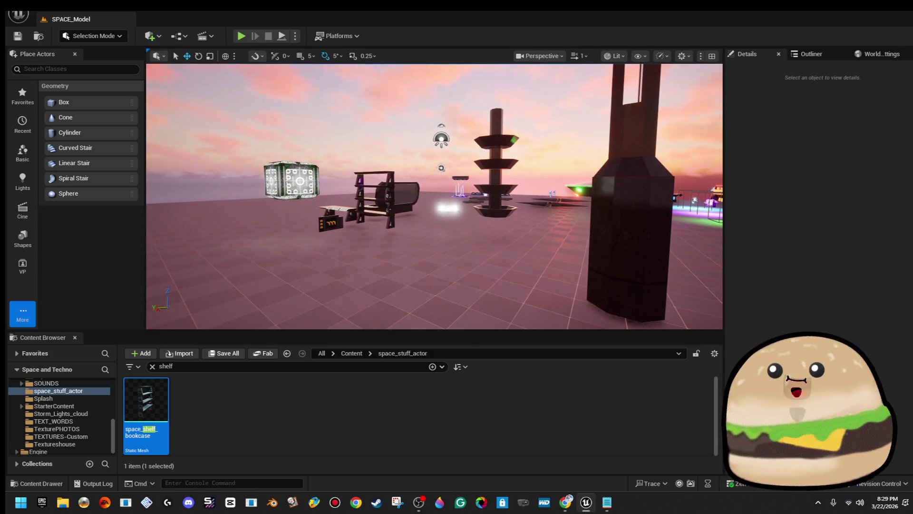
pyautogui.press('d')
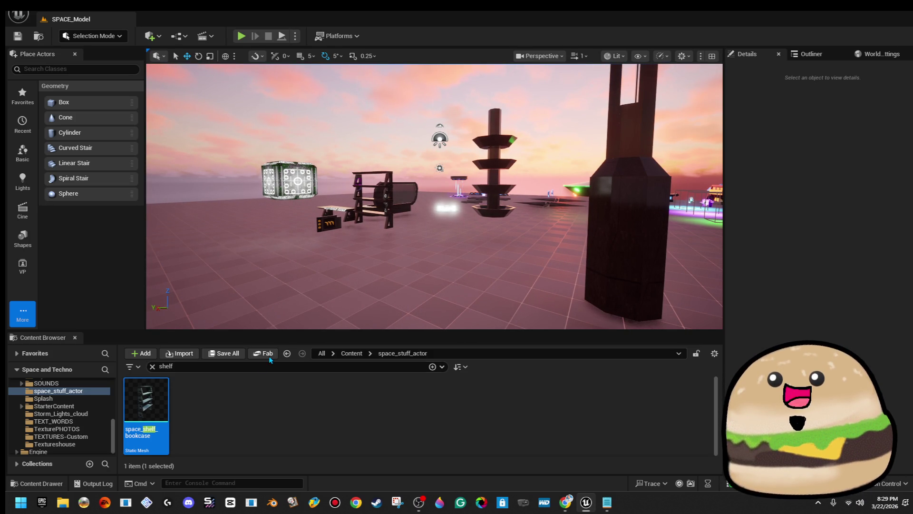
pyautogui.write('vent')
pyautogui.click(352, 353)
pyautogui.moveTo(428, 214)
pyautogui.mouseDown()
pyautogui.moveTo(485, 166)
pyautogui.moveTo(447, 169)
pyautogui.mouseUp()
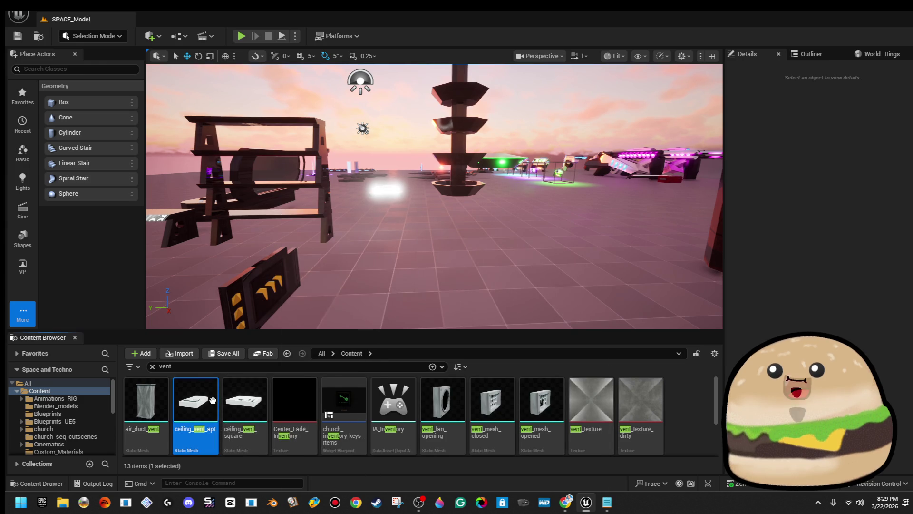
# - Drop a test ceiling_vent_apt onto the SPACE_Model floor, delete it, and bring up Open Level
pyautogui.moveTo(420, 283)
pyautogui.mouseDown()
pyautogui.moveTo(445, 281)
pyautogui.moveTo(444, 295)
pyautogui.mouseUp()
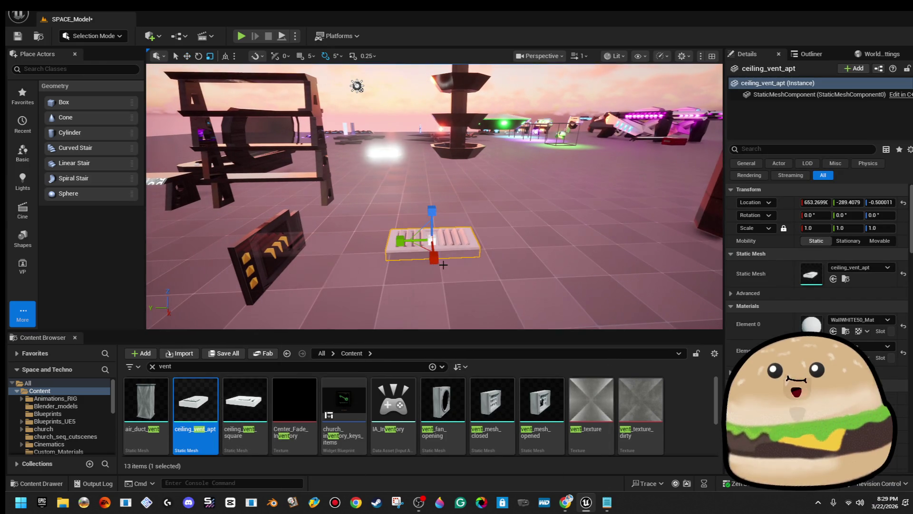
pyautogui.moveTo(458, 195)
pyautogui.mouseDown()
pyautogui.moveTo(458, 223)
pyautogui.moveTo(442, 224)
pyautogui.moveTo(442, 195)
pyautogui.mouseUp()
pyautogui.press('Delete')
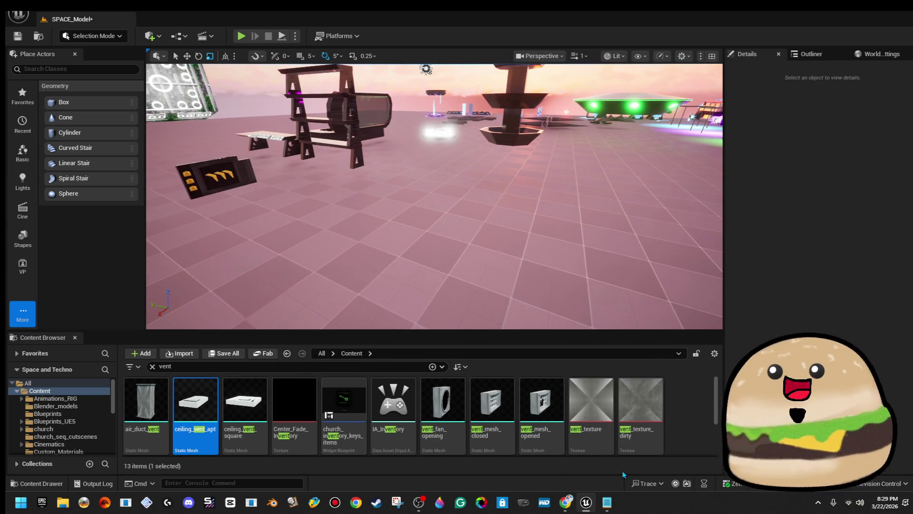
pyautogui.scroll(-2, 624, 395)
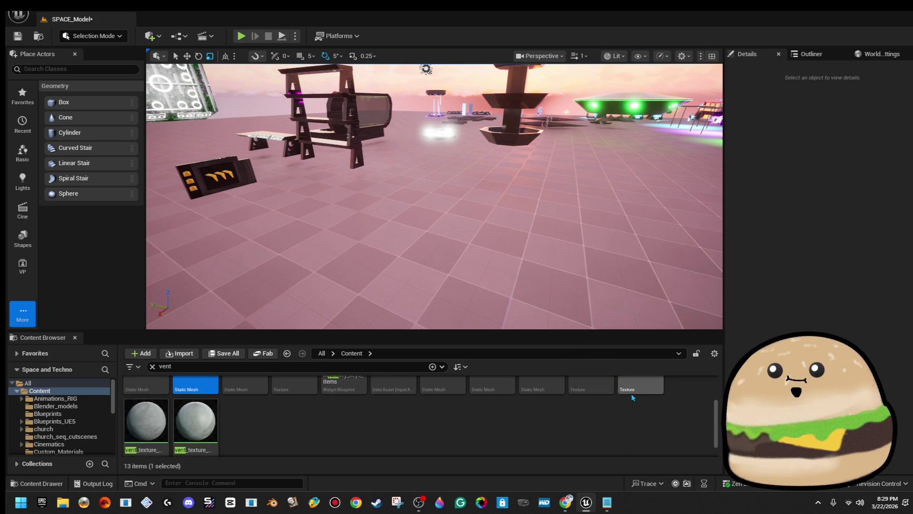
pyautogui.scroll(2, 630, 391)
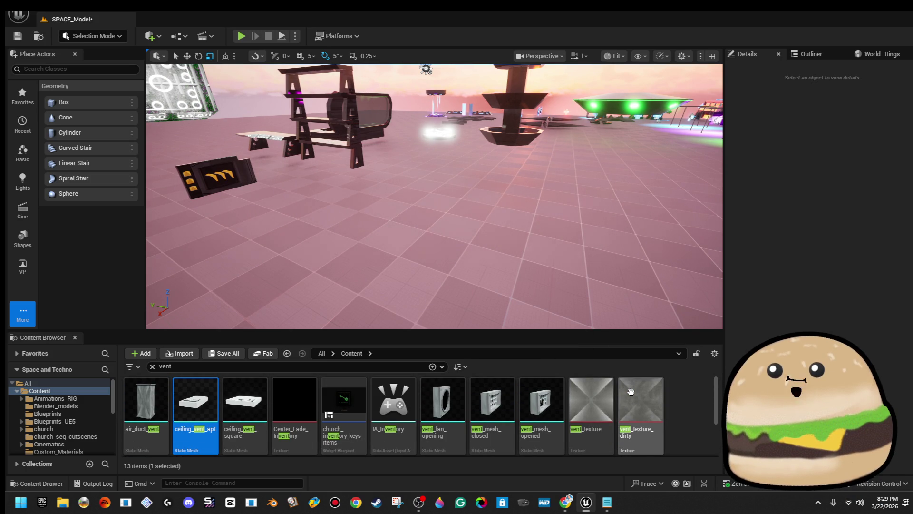
pyautogui.click(44, 19)
pyautogui.click(62, 51)
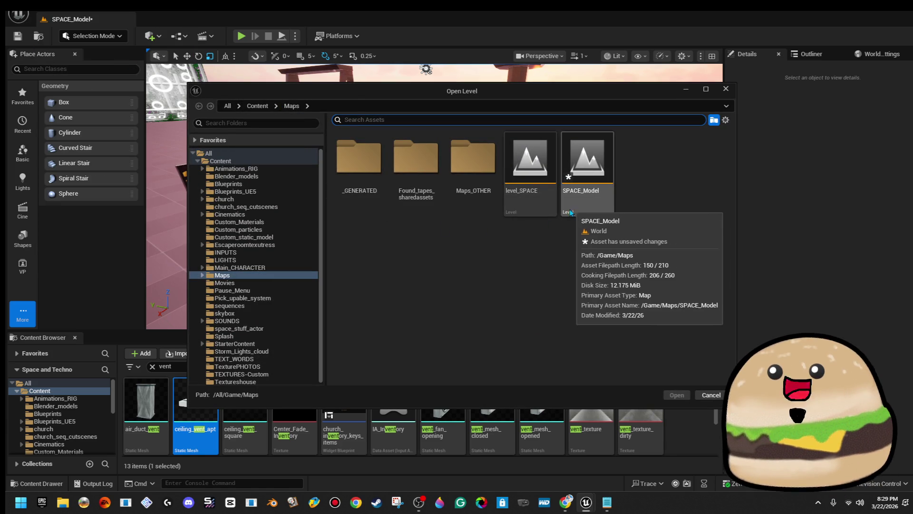
# - Reopen level_SPACE, saving SPACE_Model with Save Selected when prompted
pyautogui.doubleClick(537, 204)
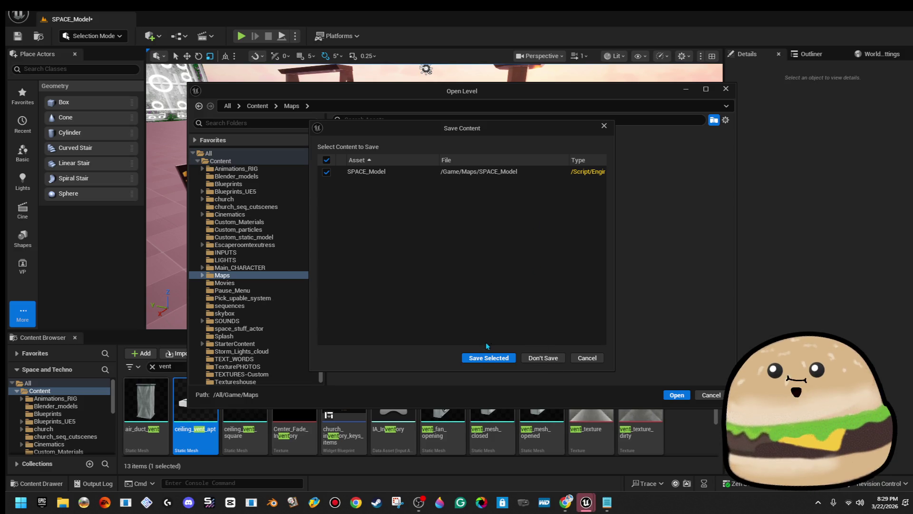
pyautogui.click(495, 357)
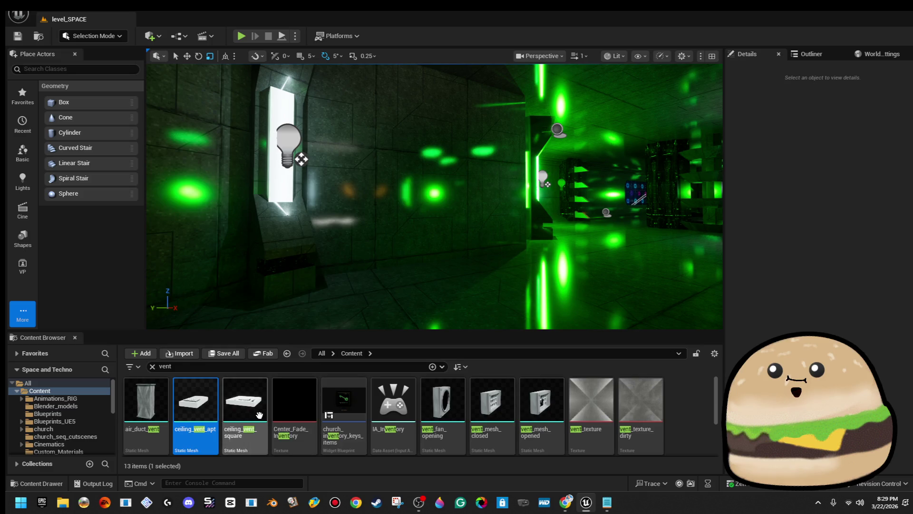
# - Place ceiling_vent_apt in the corridor, rotate it upright, and scale it to 3.61763 × 0.44958 × 1.0
pyautogui.moveTo(195, 399); pyautogui.dragTo(426, 158)
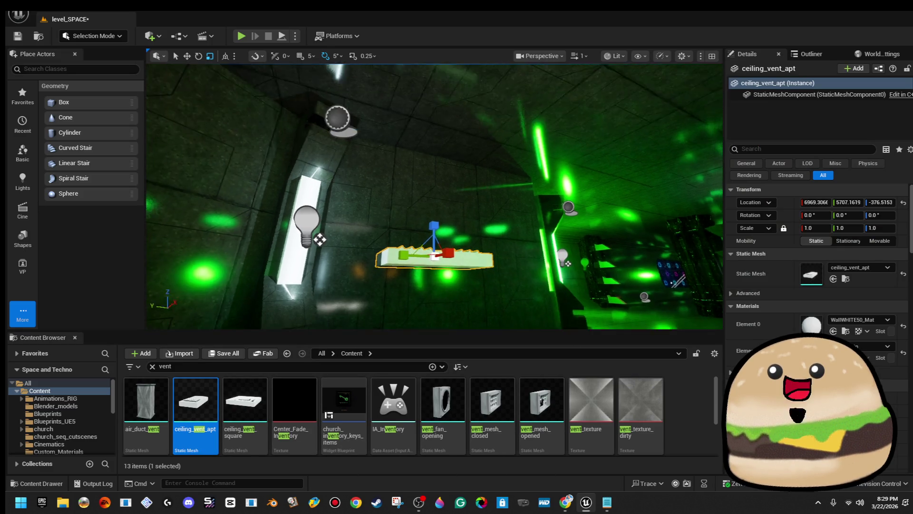
pyautogui.press('e')
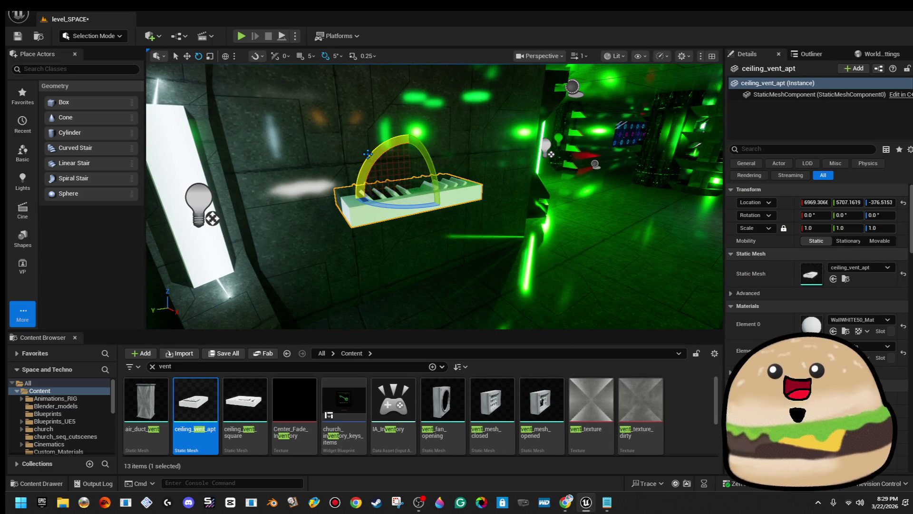
pyautogui.moveTo(367, 166)
pyautogui.mouseDown()
pyautogui.moveTo(373, 228)
pyautogui.moveTo(417, 190)
pyautogui.moveTo(464, 190)
pyautogui.moveTo(455, 186)
pyautogui.moveTo(481, 200)
pyautogui.moveTo(427, 219)
pyautogui.moveTo(476, 198)
pyautogui.moveTo(498, 200)
pyautogui.mouseUp()
pyautogui.press('f')
pyautogui.press('r')
pyautogui.press('w')
pyautogui.press('f')
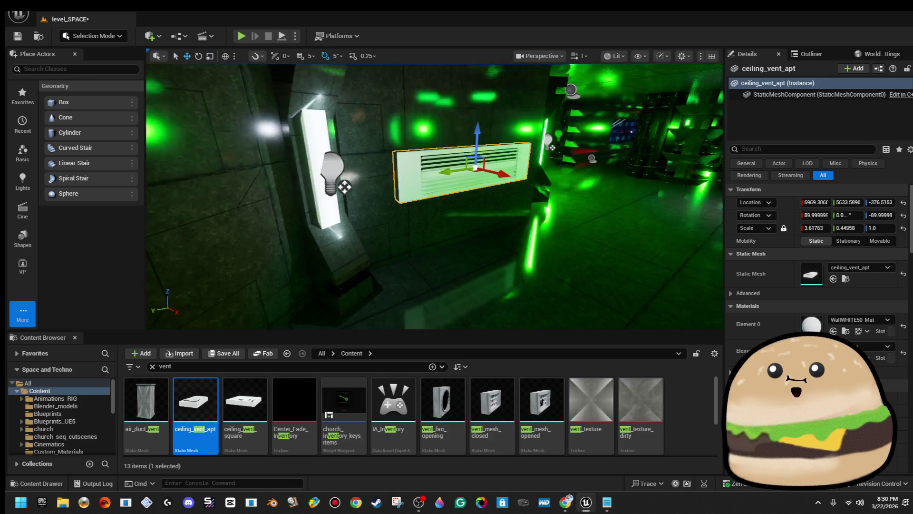
pyautogui.click(876, 322)
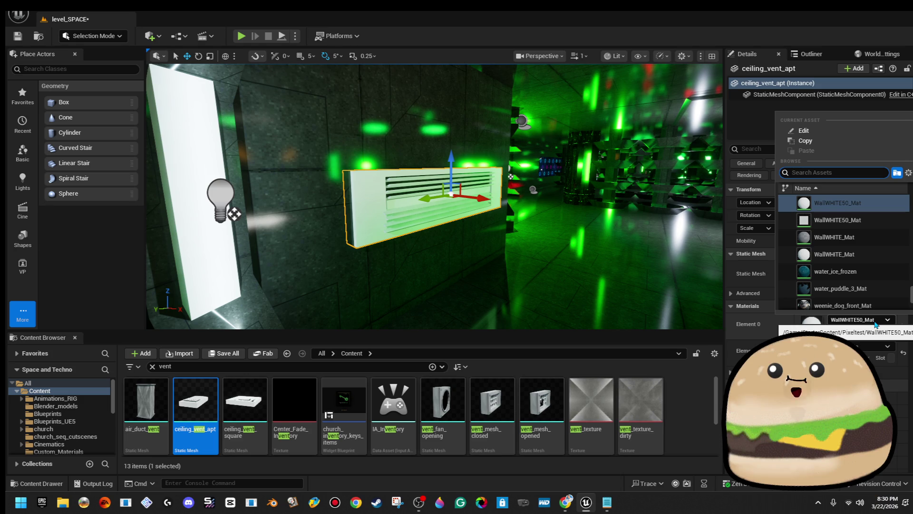
pyautogui.write('crate')
# - Try space_crate_2_lines_metal_ship_Mat, space_crate_metal_ship_Mat, Metal_space_Platform_Mat and a ship metal material on the vent
pyautogui.click(837, 203)
pyautogui.click(861, 319)
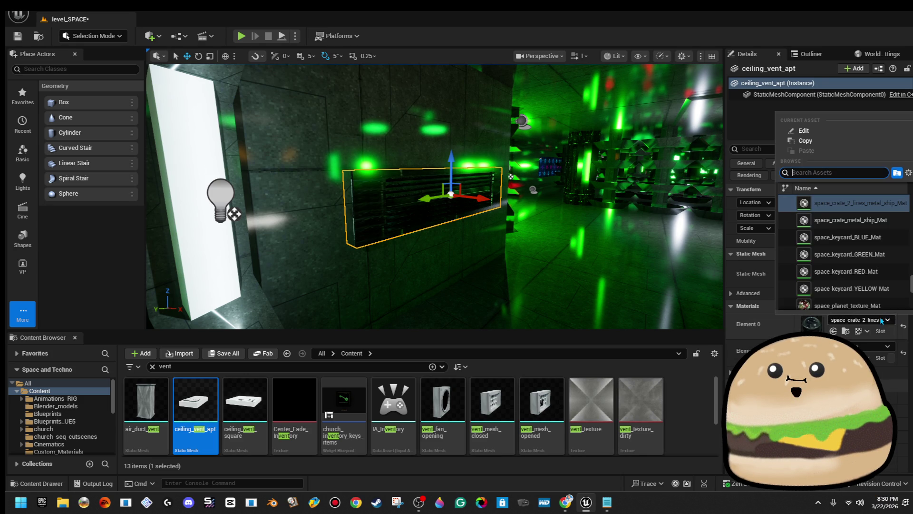
pyautogui.write('crate_m')
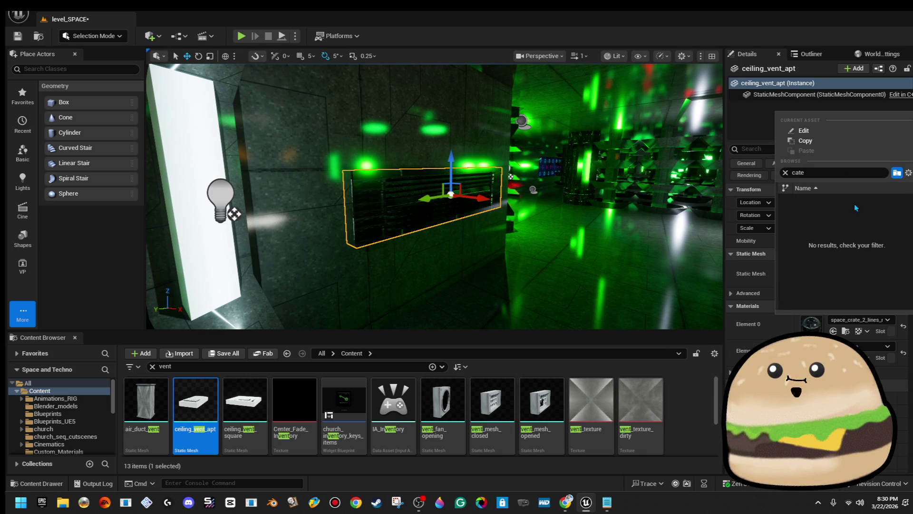
pyautogui.write('e')
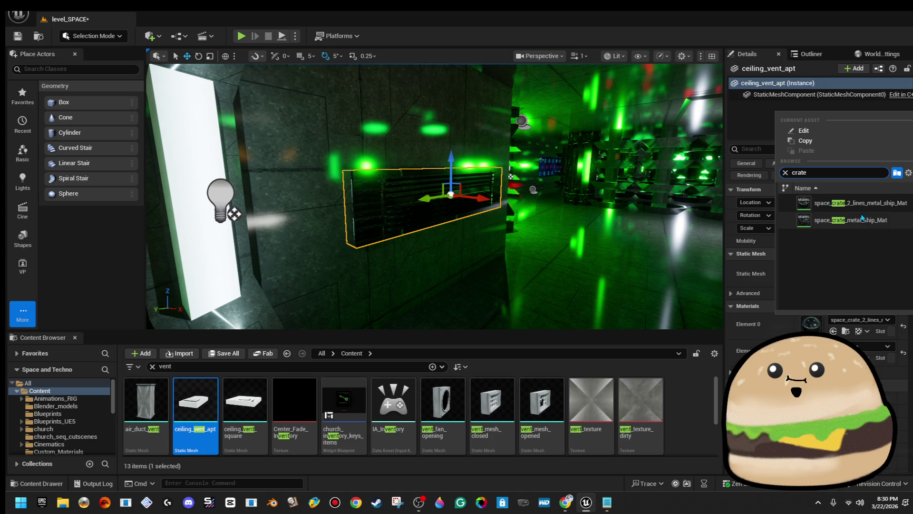
pyautogui.click(837, 220)
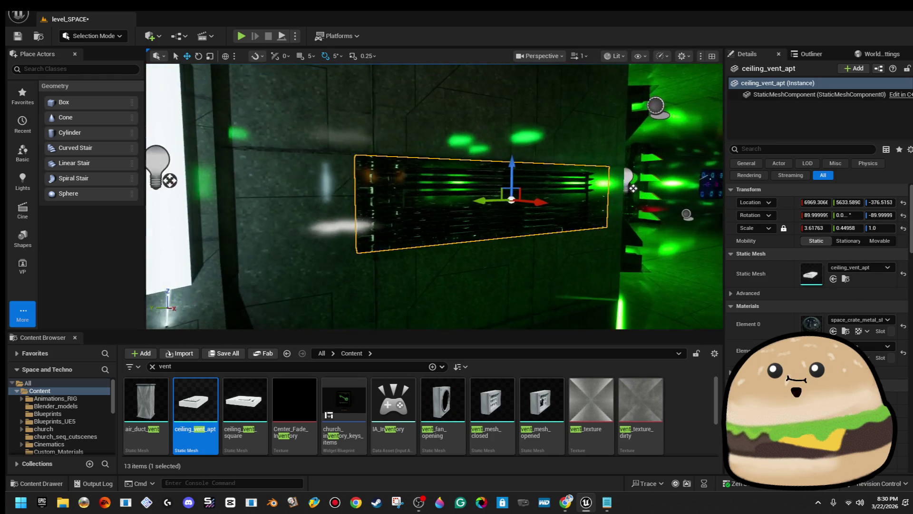
pyautogui.click(880, 320)
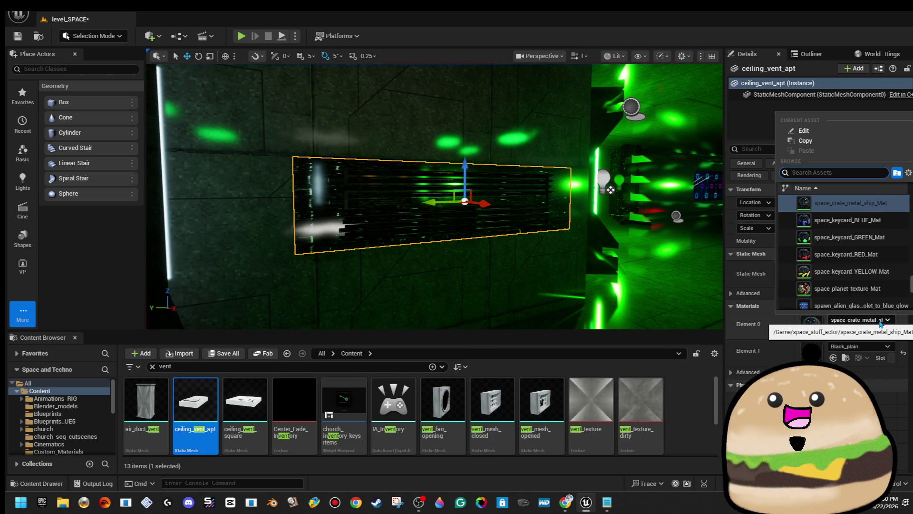
pyautogui.write('metal')
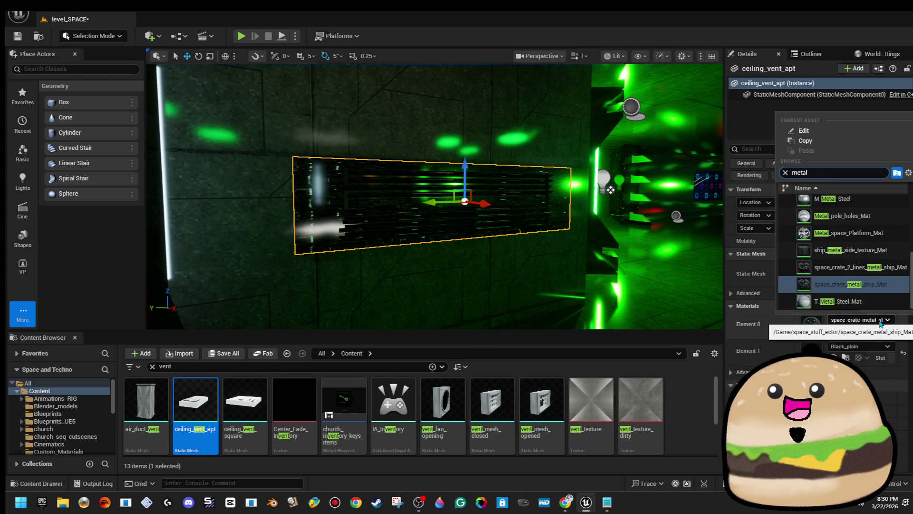
pyautogui.click(878, 233)
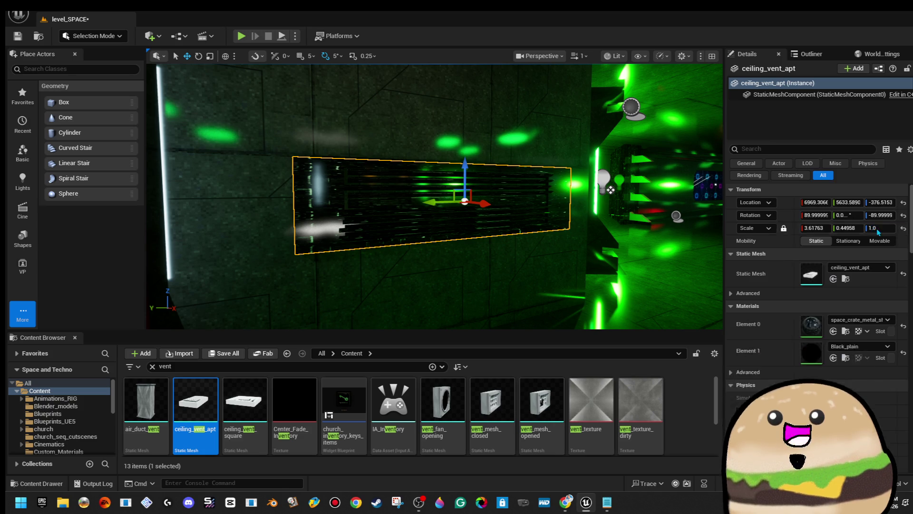
pyautogui.click(879, 319)
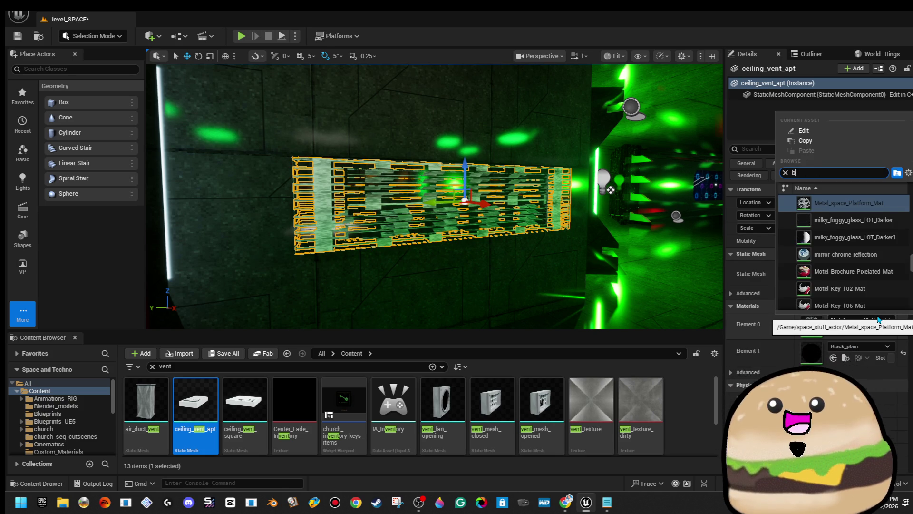
pyautogui.write('metal')
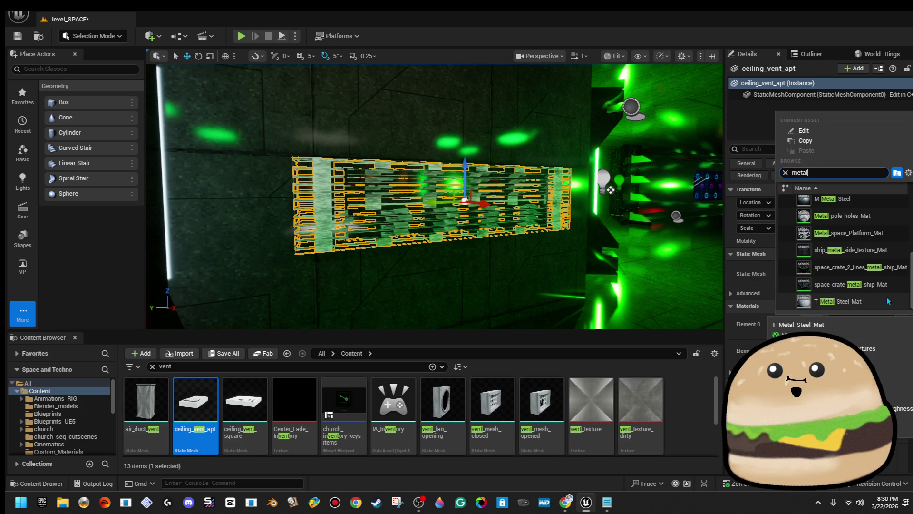
pyautogui.scroll(5, 888, 285)
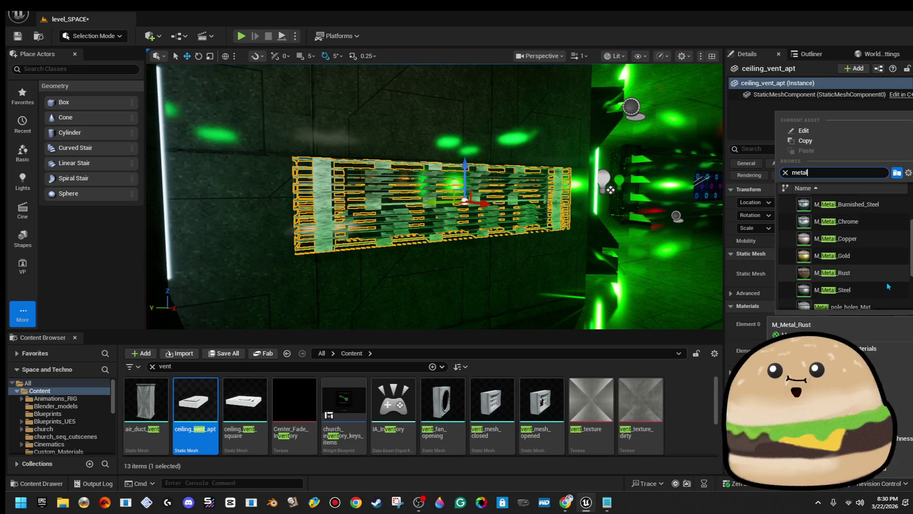
pyautogui.click(884, 234)
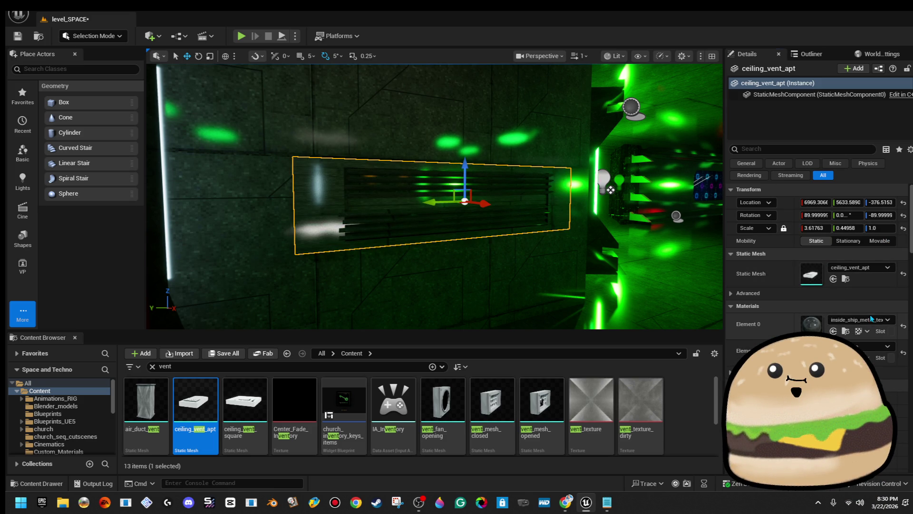
# - Try the cloudy sky reflection material, then settle on darker_DARK_metal_chrome_shine_Mat
pyautogui.click(863, 328)
pyautogui.write('cloudy')
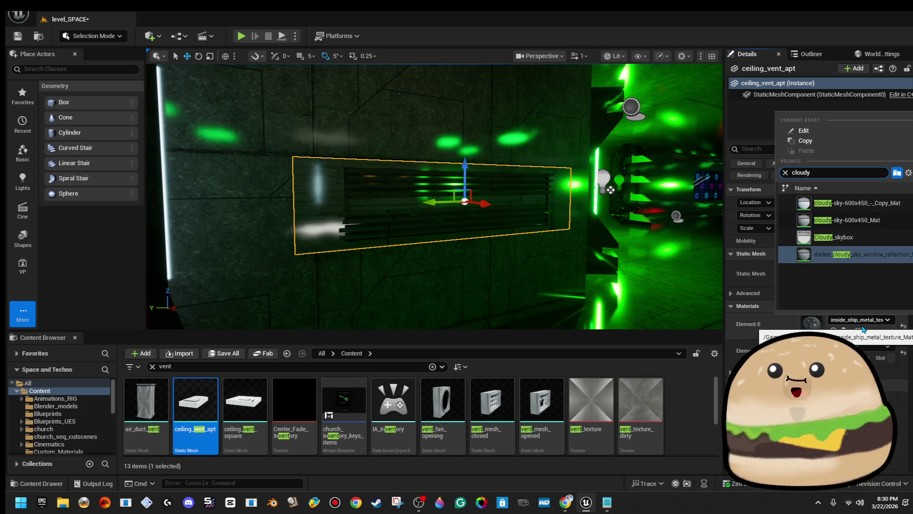
pyautogui.press('Return')
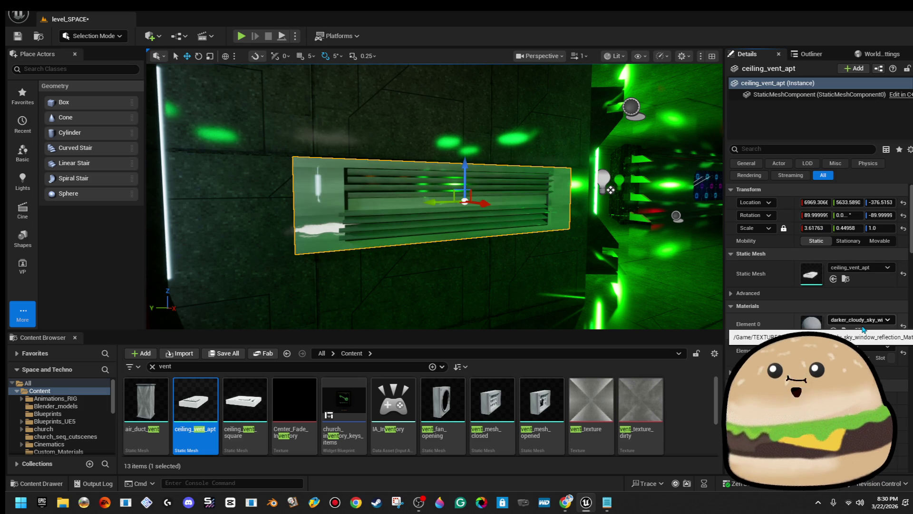
pyautogui.click(864, 325)
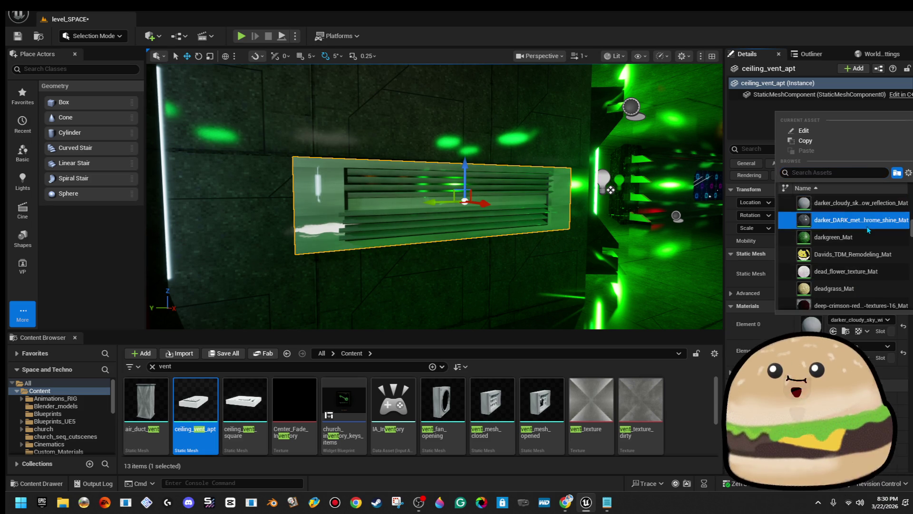
pyautogui.click(851, 220)
pyautogui.click(611, 190)
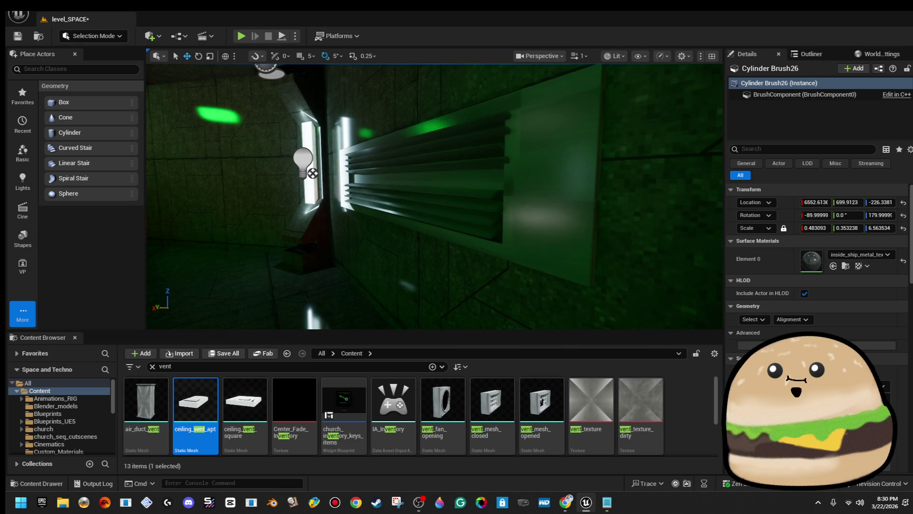
# - Undo the vent's scale edits, then rotate it about 85° upright and stretch it taller
pyautogui.hotkey('ctrl', 'z')
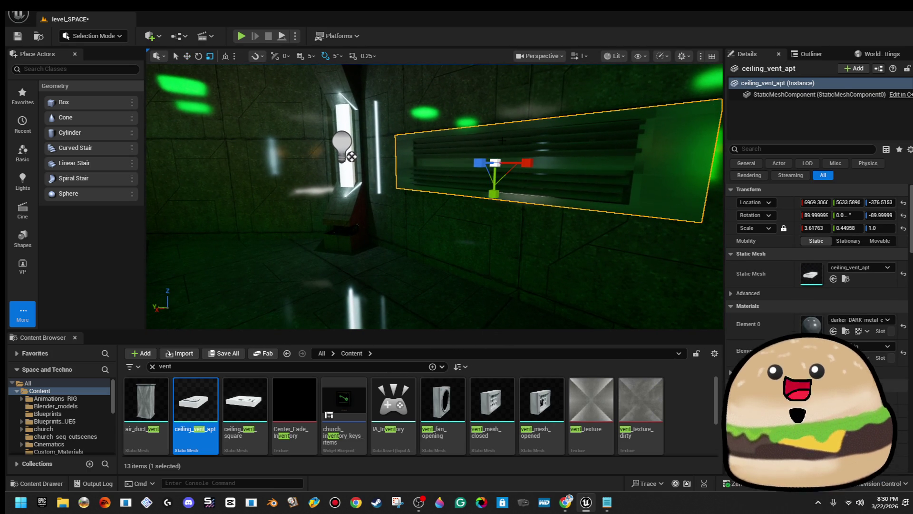
pyautogui.hotkey('ctrl', 'z')
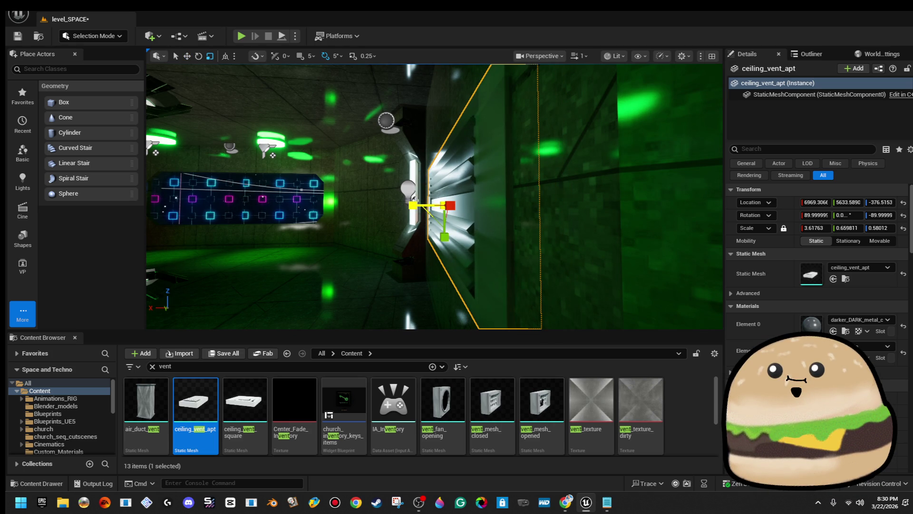
pyautogui.hotkey('ctrl', 'z')
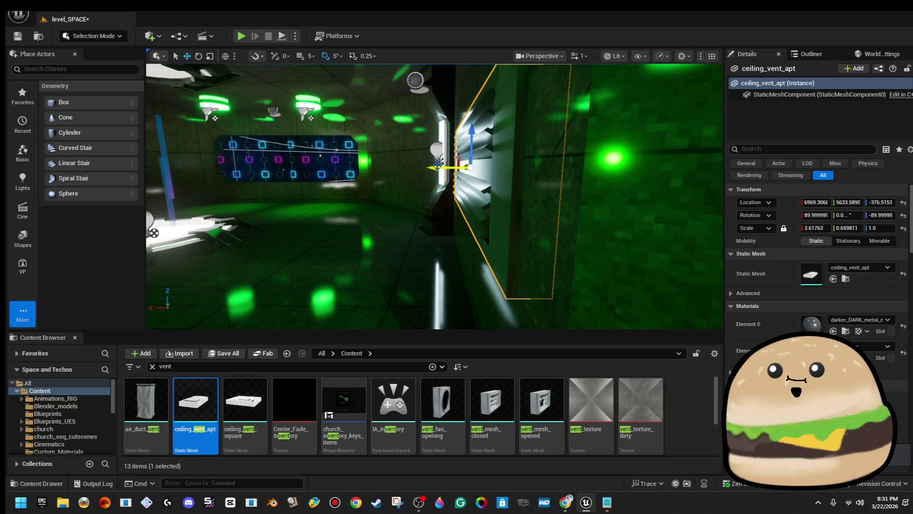
pyautogui.moveTo(431, 164)
pyautogui.mouseDown()
pyautogui.moveTo(378, 164)
pyautogui.moveTo(418, 152)
pyautogui.moveTo(354, 180)
pyautogui.moveTo(408, 189)
pyautogui.mouseUp()
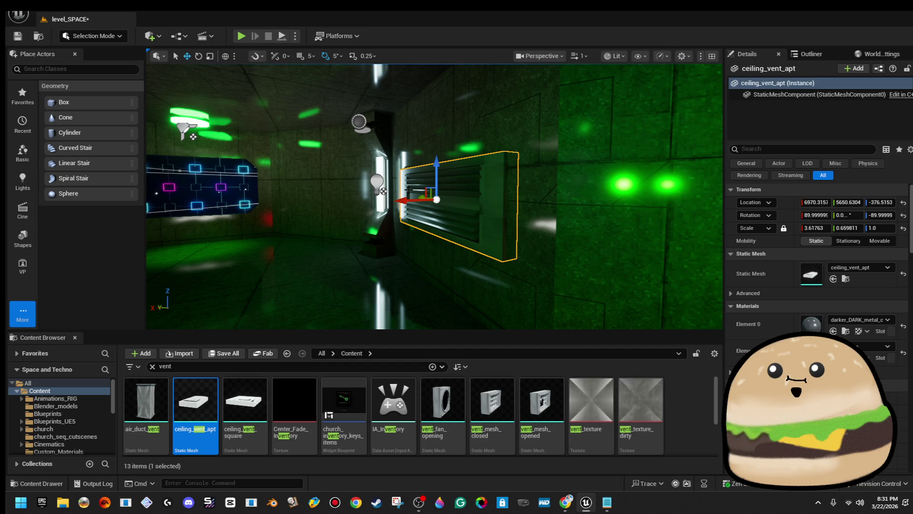
pyautogui.press('e')
pyautogui.moveTo(438, 108)
pyautogui.mouseDown()
pyautogui.moveTo(451, 171)
pyautogui.moveTo(454, 142)
pyautogui.moveTo(437, 171)
pyautogui.moveTo(458, 136)
pyautogui.mouseUp()
pyautogui.press('r')
pyautogui.moveTo(433, 227); pyautogui.dragTo(434, 234)
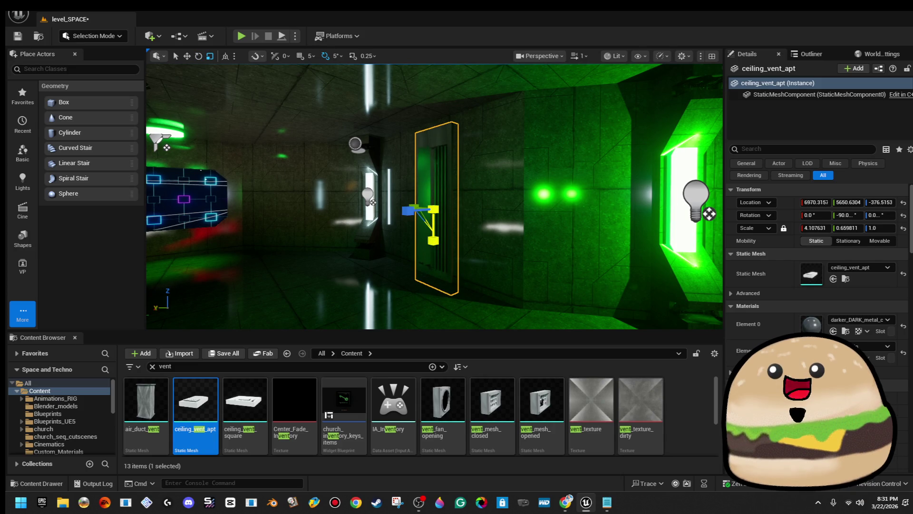
pyautogui.moveTo(436, 181); pyautogui.dragTo(419, 176)
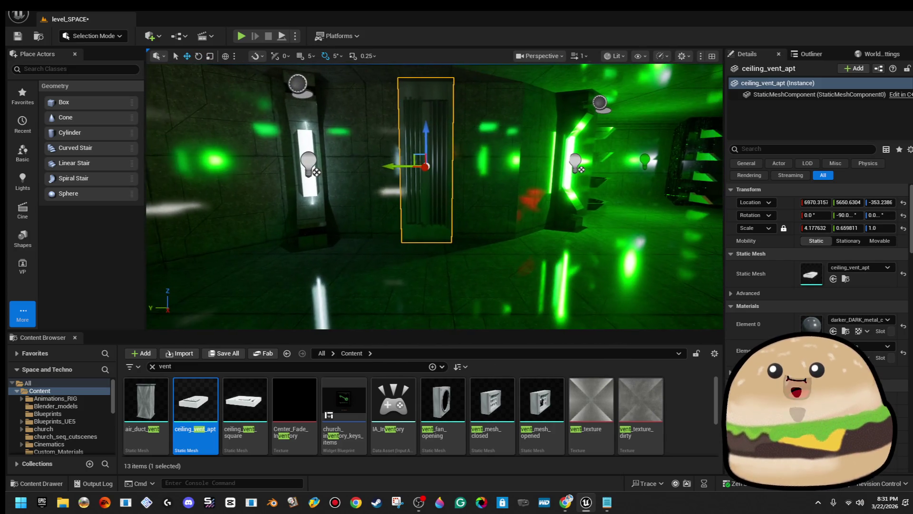
# - Scale the vent to 4.177632 × 0.659811 × 1.0 and Alt-drag copies into a side-by-side row
pyautogui.press('r')
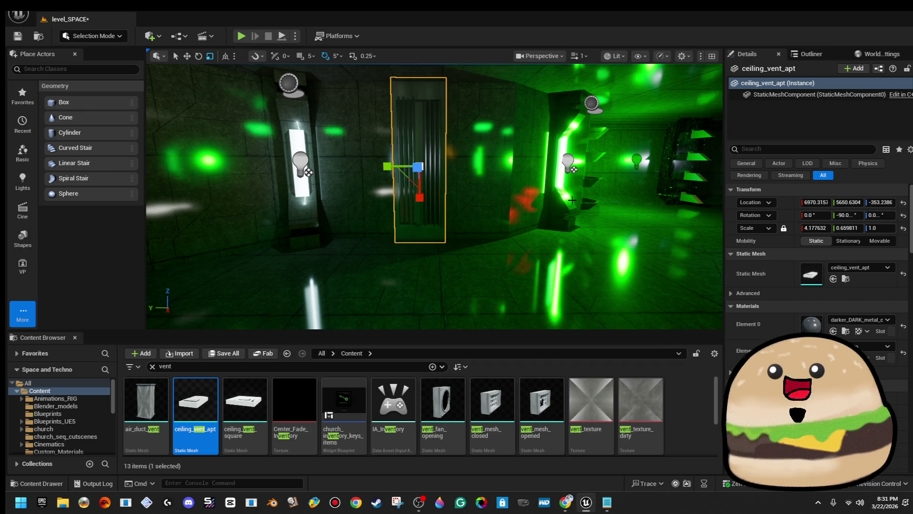
pyautogui.click(571, 190)
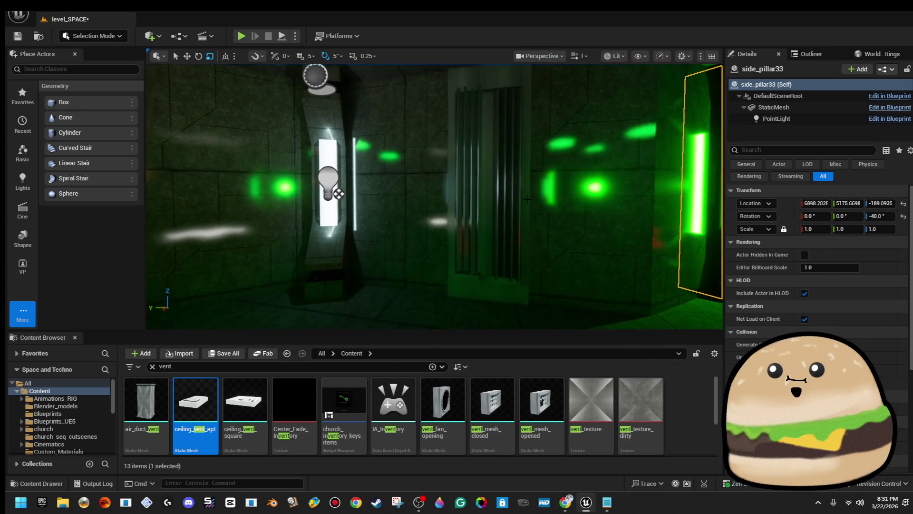
pyautogui.click(490, 190)
pyautogui.press('w')
pyautogui.moveTo(427, 177)
pyautogui.keyDown('alt'); pyautogui.mouseDown()
pyautogui.moveTo(517, 177)
pyautogui.moveTo(318, 178)
pyautogui.moveTo(356, 168)
pyautogui.mouseUp(); pyautogui.keyUp('alt')
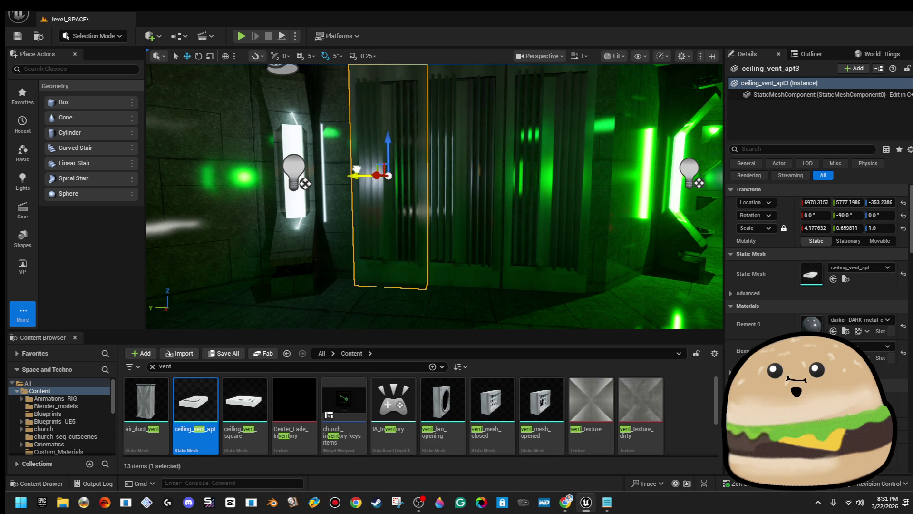
pyautogui.click(517, 178)
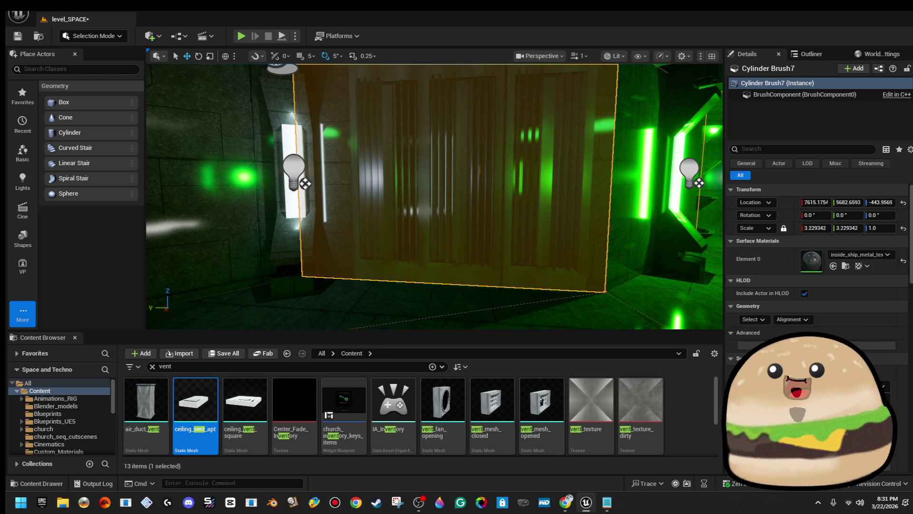
pyautogui.click(506, 174)
pyautogui.click(510, 173)
pyautogui.press('f')
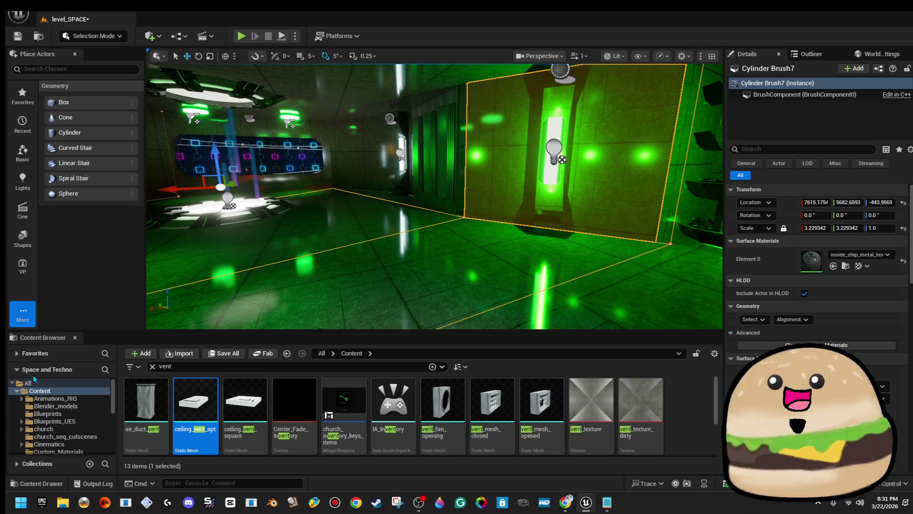
pyautogui.click(126, 502)
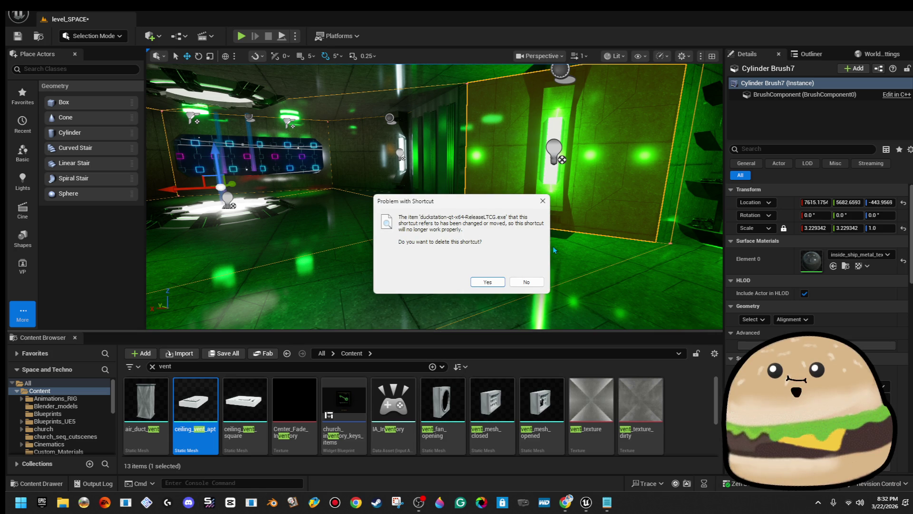
pyautogui.click(540, 284)
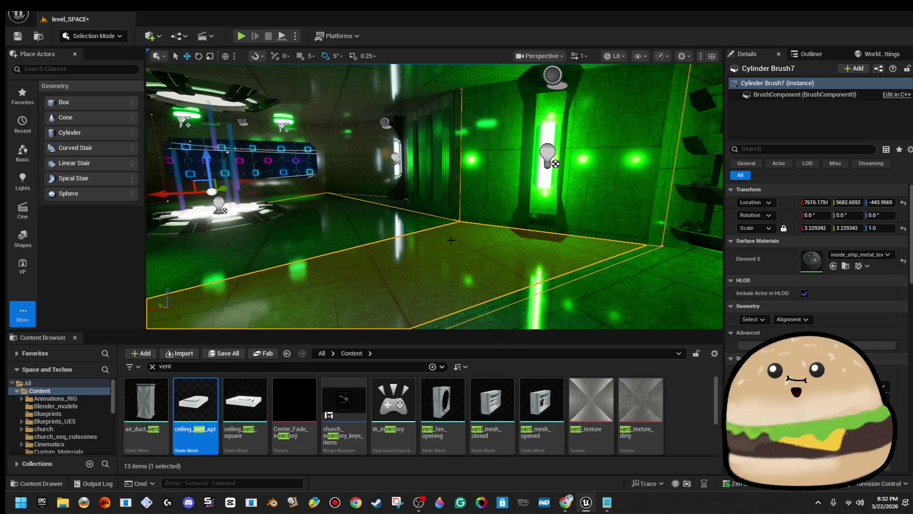
pyautogui.rightClick(439, 175)
# - Play From Here in fullscreen, walk down the corridor to the new vent panels, then stop
pyautogui.moveTo(499, 439)
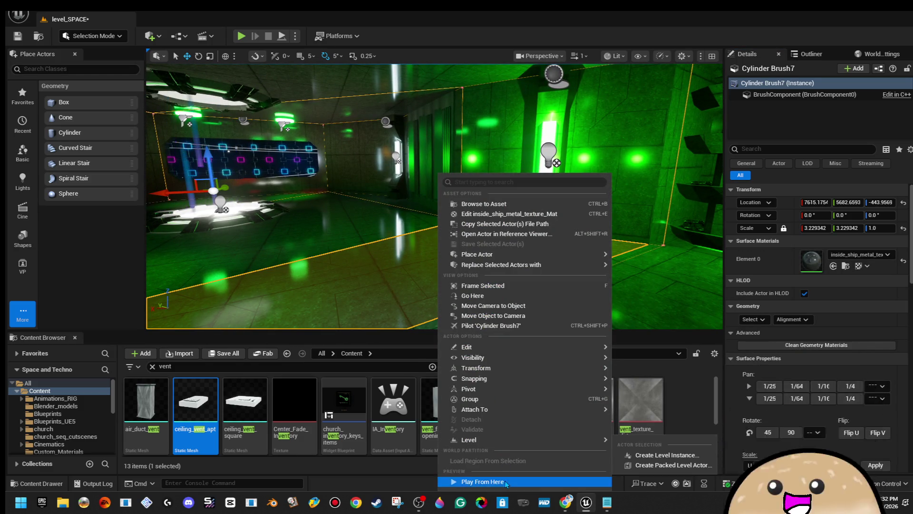
pyautogui.click(507, 482)
pyautogui.press('F11')
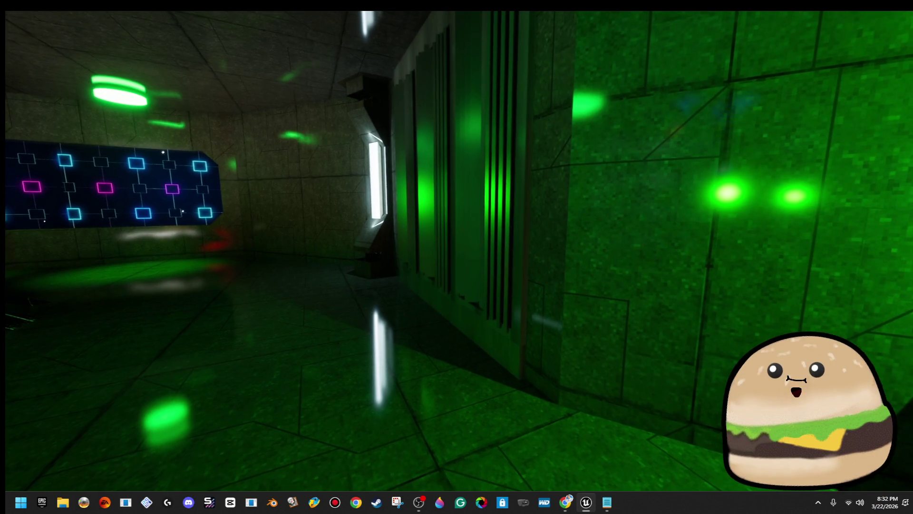
pyautogui.press('w')
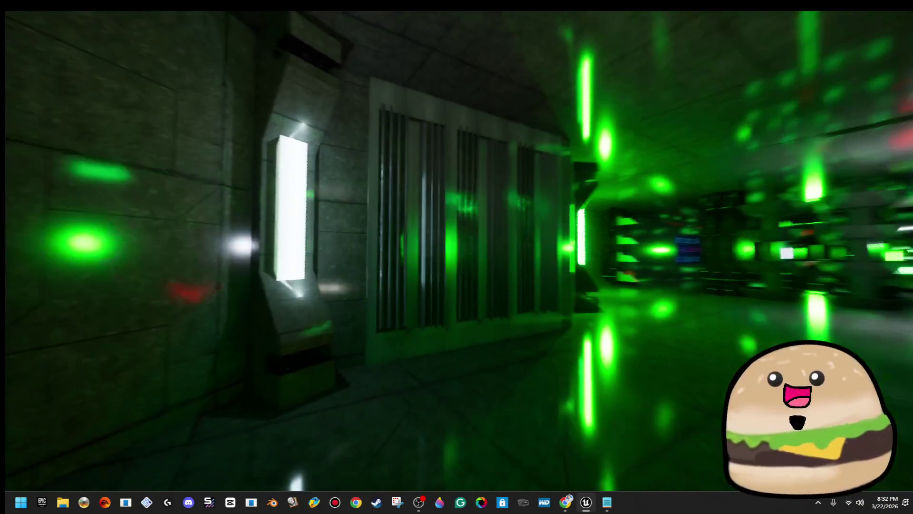
pyautogui.press('w')
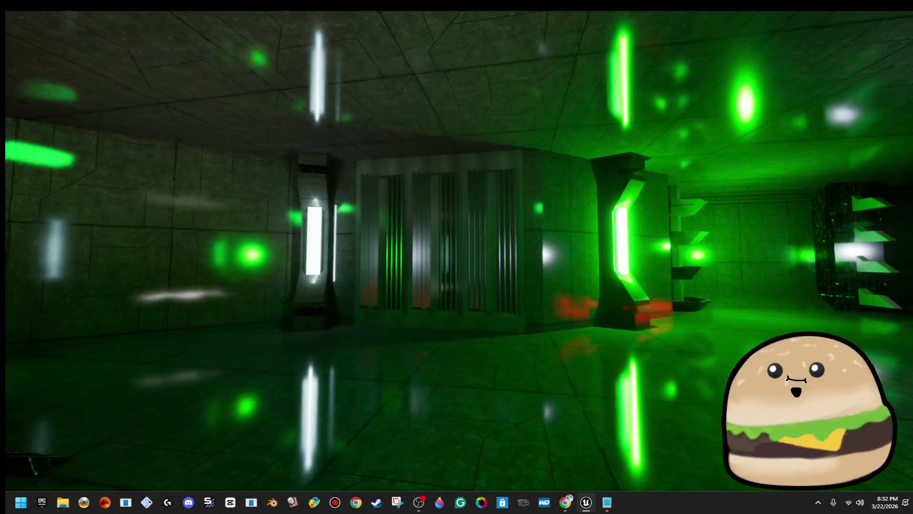
pyautogui.press('w')
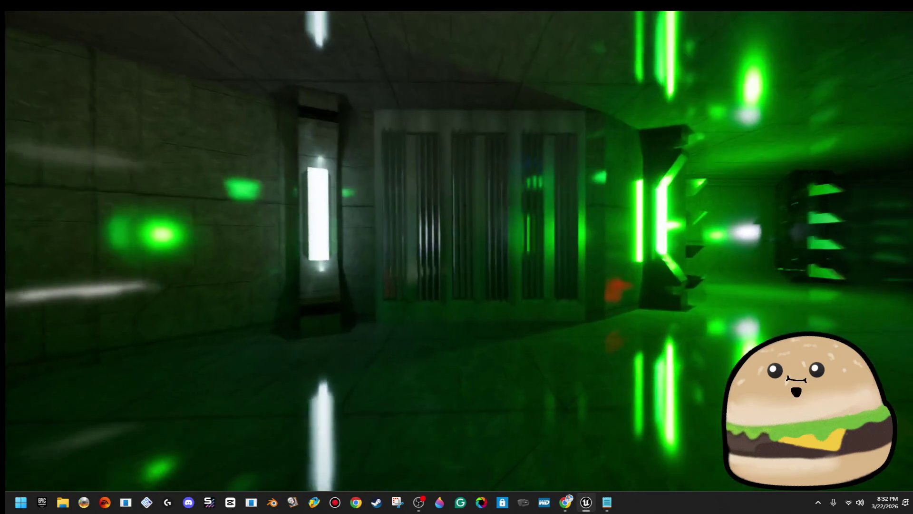
pyautogui.press('F8')
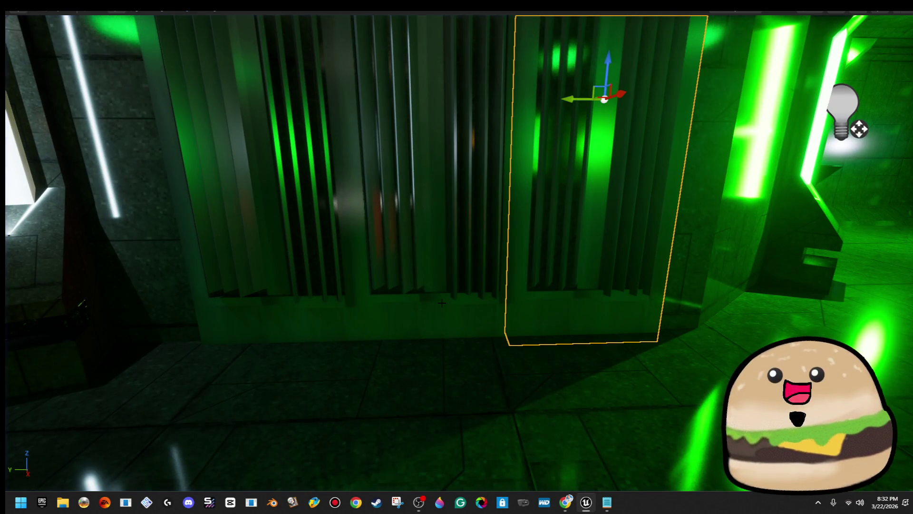
# - Slide the vent group left along the wall and rotate it 20° about vertical between the pillars
pyautogui.moveTo(329, 308); pyautogui.dragTo(281, 370)
pyautogui.press('f')
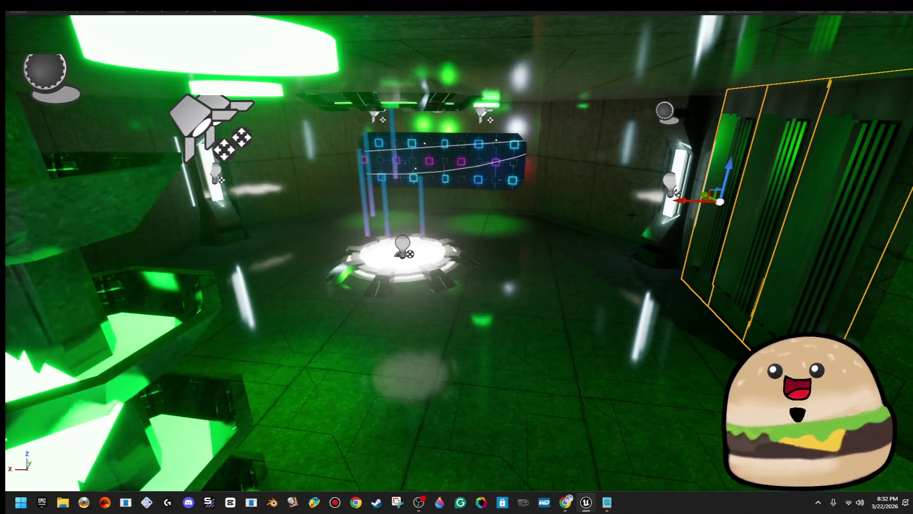
pyautogui.moveTo(544, 218)
pyautogui.mouseDown()
pyautogui.moveTo(523, 228)
pyautogui.moveTo(585, 211)
pyautogui.moveTo(647, 211)
pyautogui.mouseUp()
pyautogui.press('e')
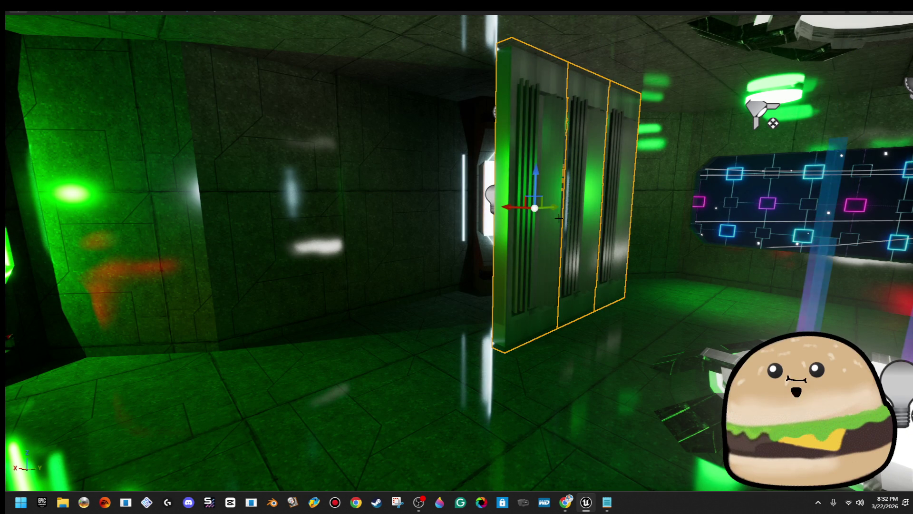
pyautogui.moveTo(523, 228); pyautogui.dragTo(566, 285)
pyautogui.moveTo(415, 209)
pyautogui.mouseDown()
pyautogui.moveTo(415, 190)
pyautogui.moveTo(438, 206)
pyautogui.mouseUp()
pyautogui.press('f')
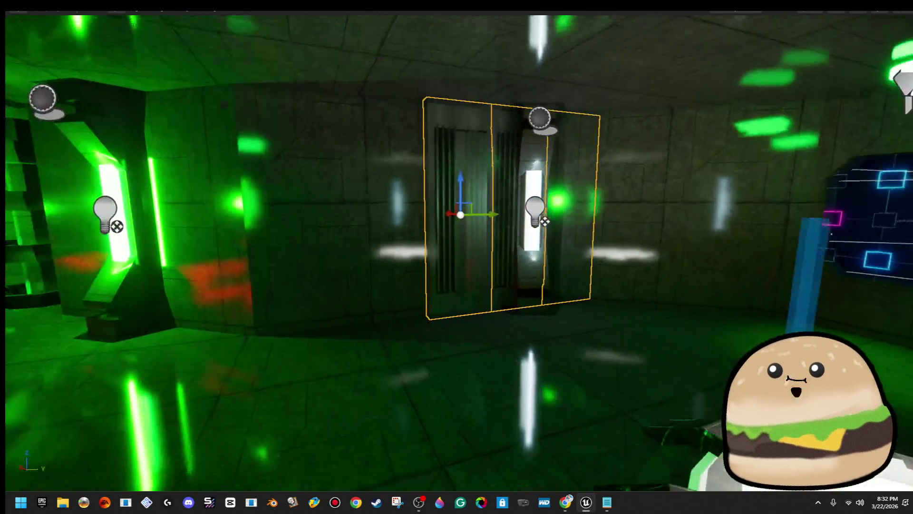
pyautogui.moveTo(486, 213); pyautogui.dragTo(344, 216)
pyautogui.press('f')
pyautogui.scroll(-3, 395, 222)
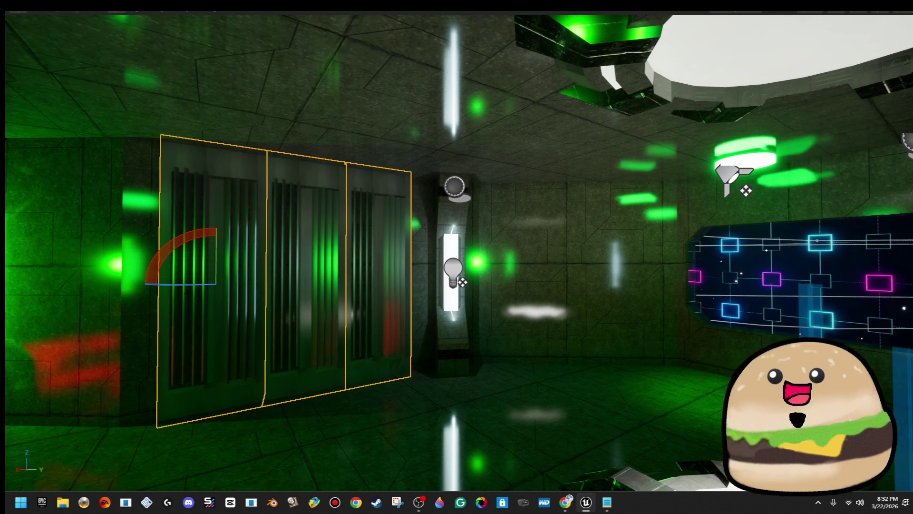
pyautogui.moveTo(215, 281); pyautogui.dragTo(240, 281)
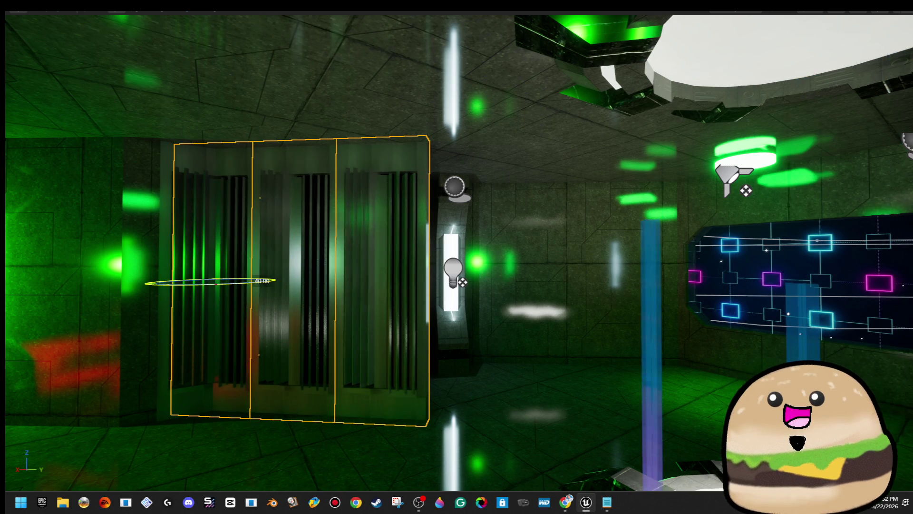
pyautogui.moveTo(395, 300)
pyautogui.mouseDown()
pyautogui.moveTo(632, 285)
pyautogui.moveTo(645, 269)
pyautogui.mouseUp()
pyautogui.press('w')
# - Turn the vent panel 5° about Z and slide it along the wall
pyautogui.press('e')
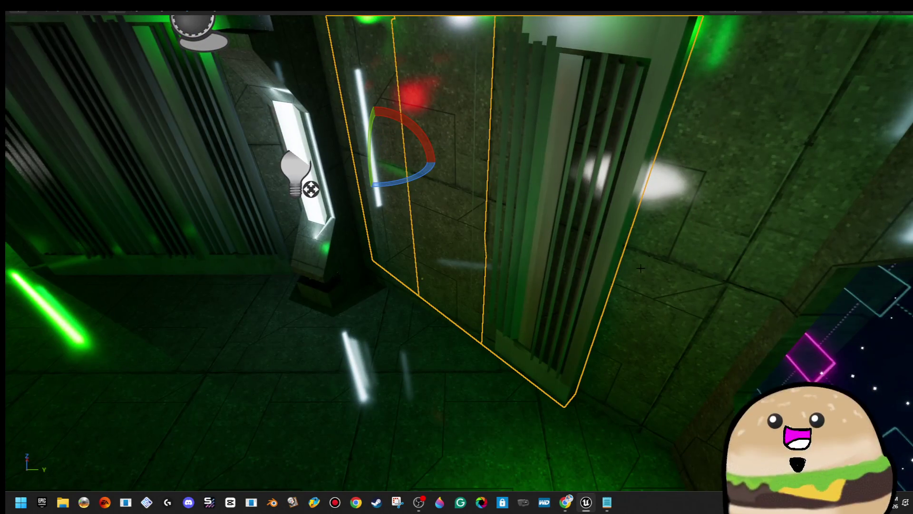
pyautogui.moveTo(430, 161); pyautogui.dragTo(428, 172)
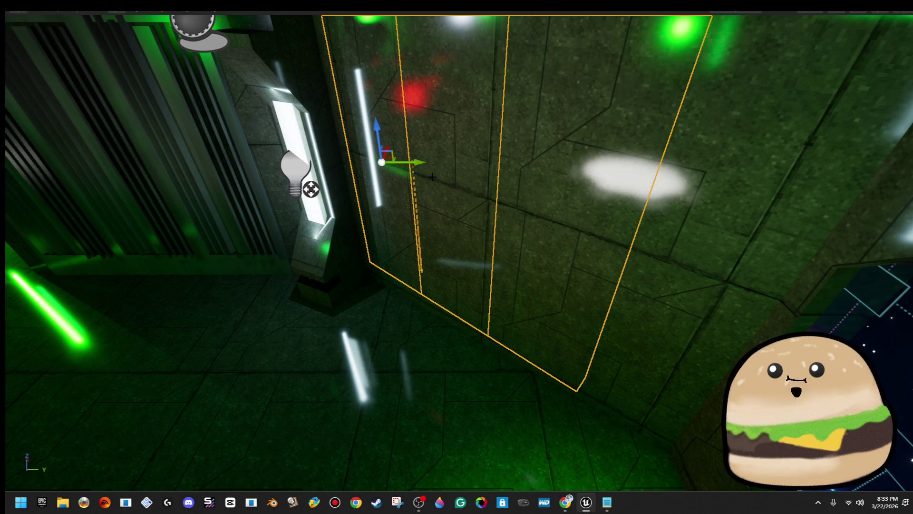
pyautogui.moveTo(456, 256)
pyautogui.mouseDown()
pyautogui.moveTo(444, 273)
pyautogui.moveTo(442, 140)
pyautogui.moveTo(457, 149)
pyautogui.moveTo(441, 171)
pyautogui.mouseUp()
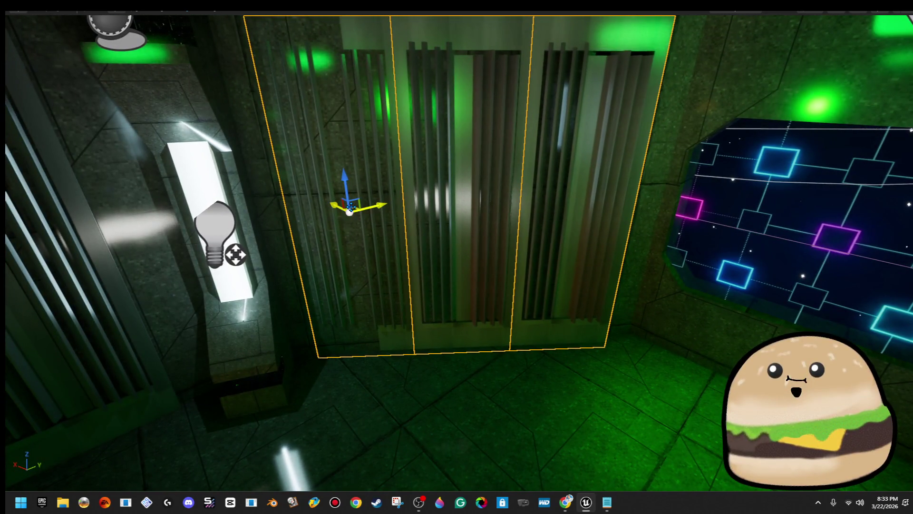
pyautogui.moveTo(352, 204)
pyautogui.mouseDown()
pyautogui.moveTo(364, 197)
pyautogui.moveTo(360, 208)
pyautogui.mouseUp()
# - Rotate the panel to 94.57° and push it left against the wall beside the circuit display
pyautogui.press('e')
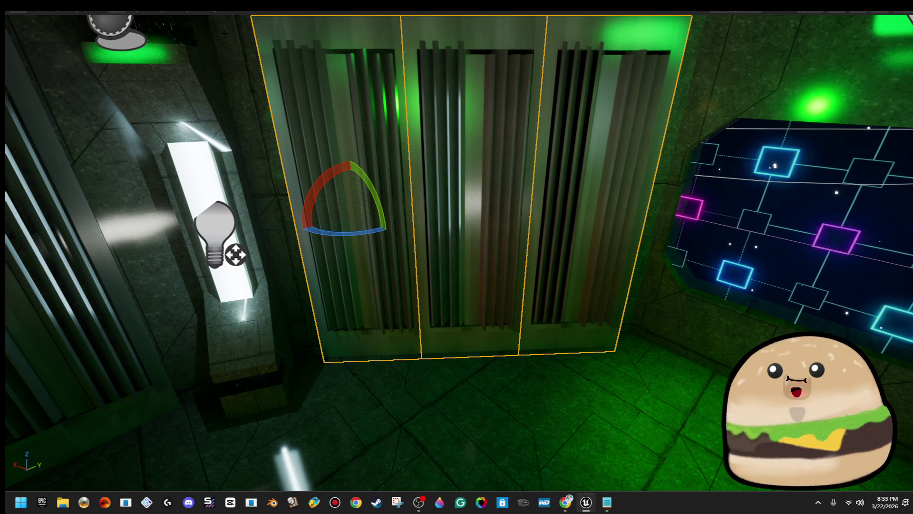
pyautogui.moveTo(333, 240); pyautogui.dragTo(322, 238)
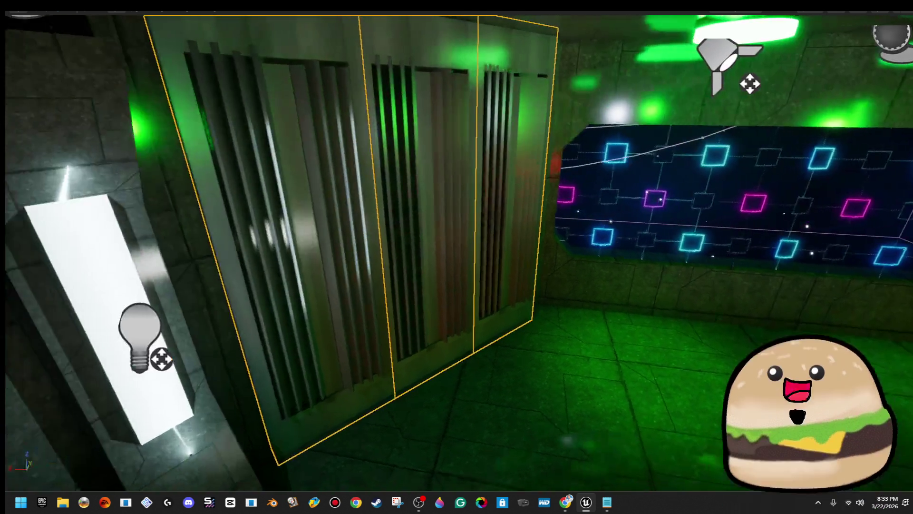
pyautogui.scroll(-5, 275, 278)
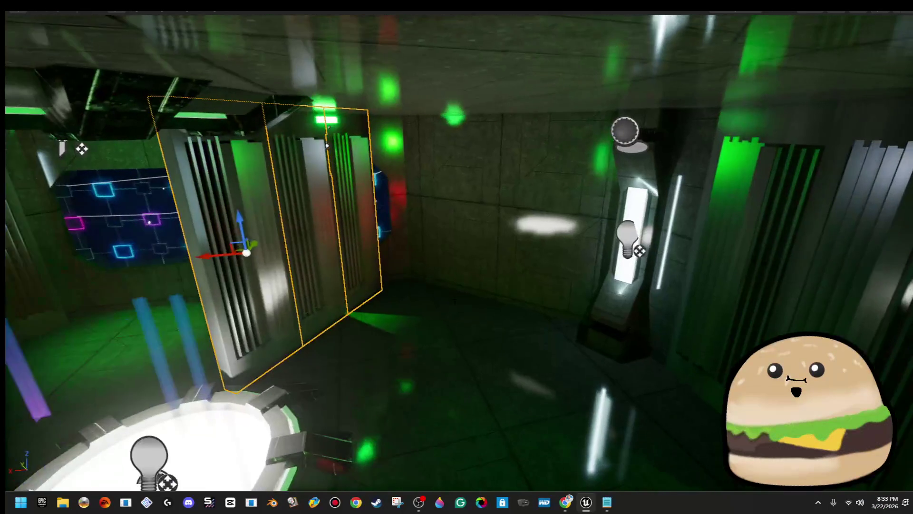
pyautogui.press('e')
pyautogui.moveTo(285, 266); pyautogui.dragTo(247, 272)
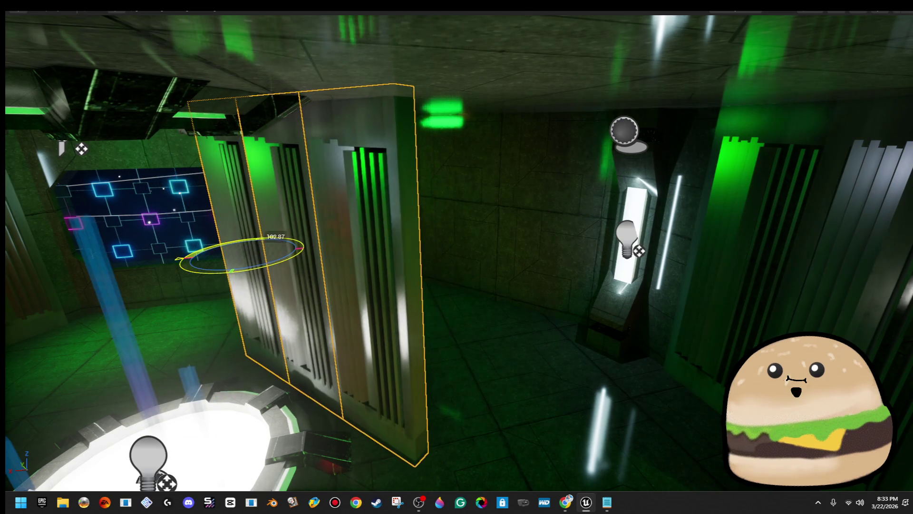
pyautogui.press('w')
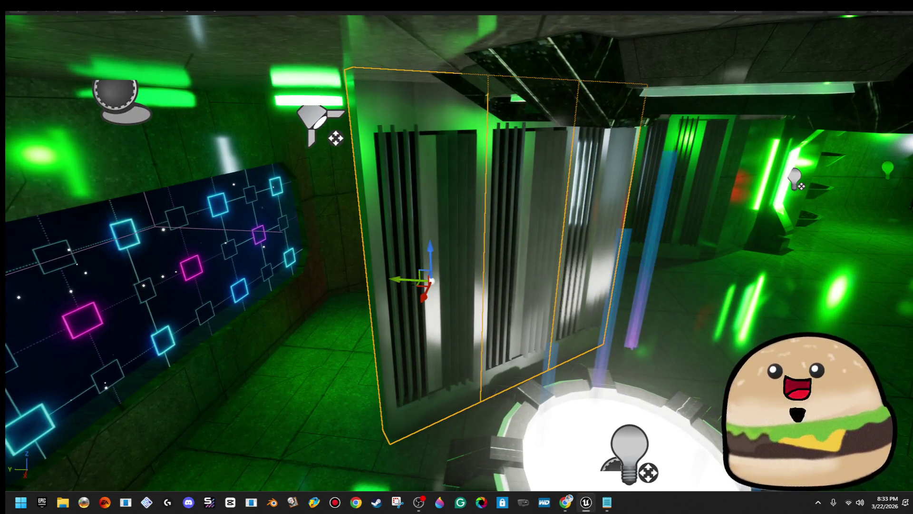
pyautogui.moveTo(423, 280)
pyautogui.mouseDown()
pyautogui.moveTo(285, 274)
pyautogui.moveTo(393, 201)
pyautogui.moveTo(349, 200)
pyautogui.mouseUp()
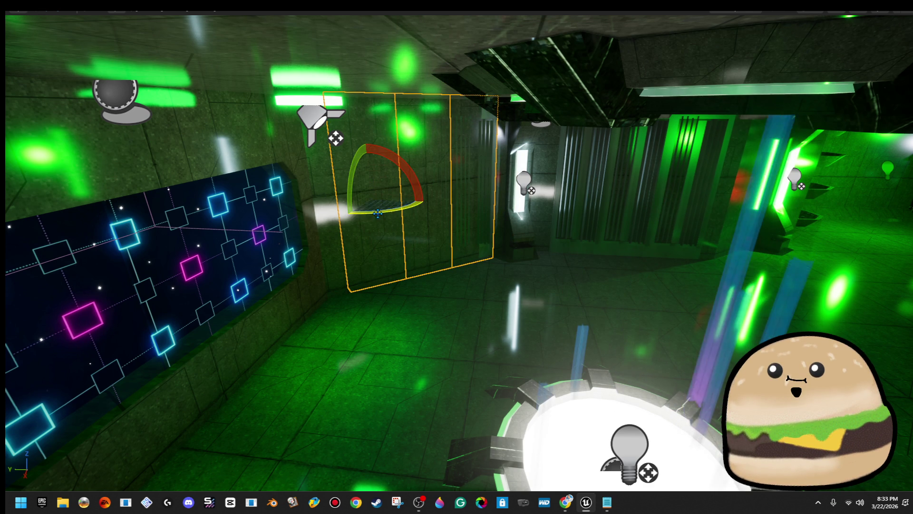
pyautogui.moveTo(356, 208)
pyautogui.mouseDown()
pyautogui.moveTo(328, 199)
pyautogui.moveTo(321, 180)
pyautogui.moveTo(264, 182)
pyautogui.moveTo(299, 180)
pyautogui.moveTo(281, 181)
pyautogui.mouseUp()
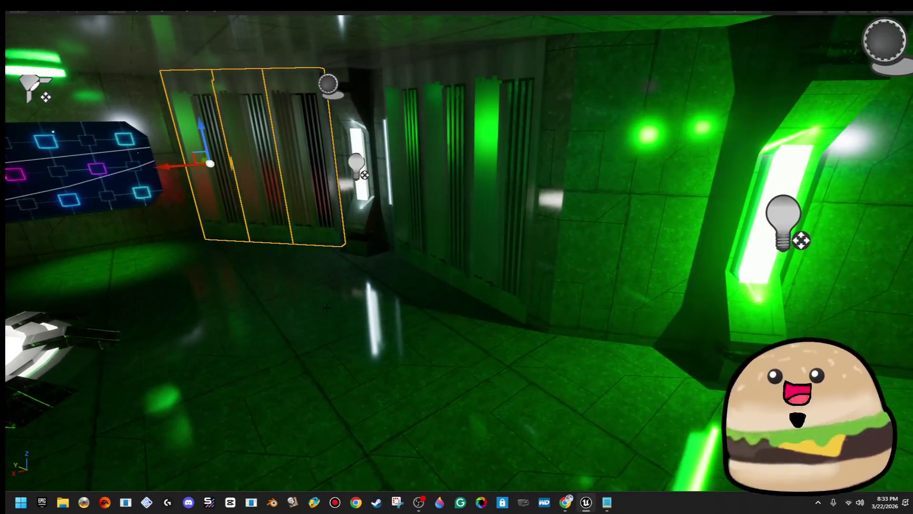
# - Play From Here, walking over the centre pad through the side room and green-lit corridor, then exit
pyautogui.rightClick(329, 323)
pyautogui.click(438, 485)
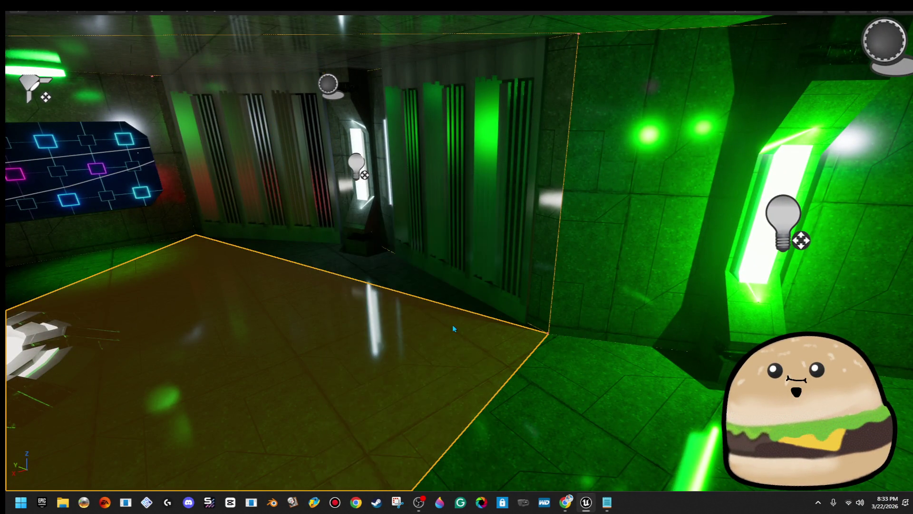
pyautogui.press('w')
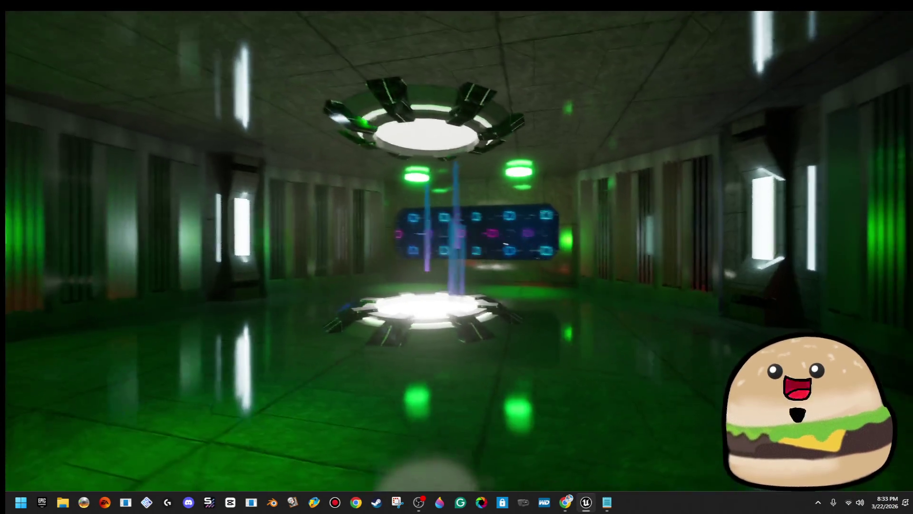
pyautogui.press('w')
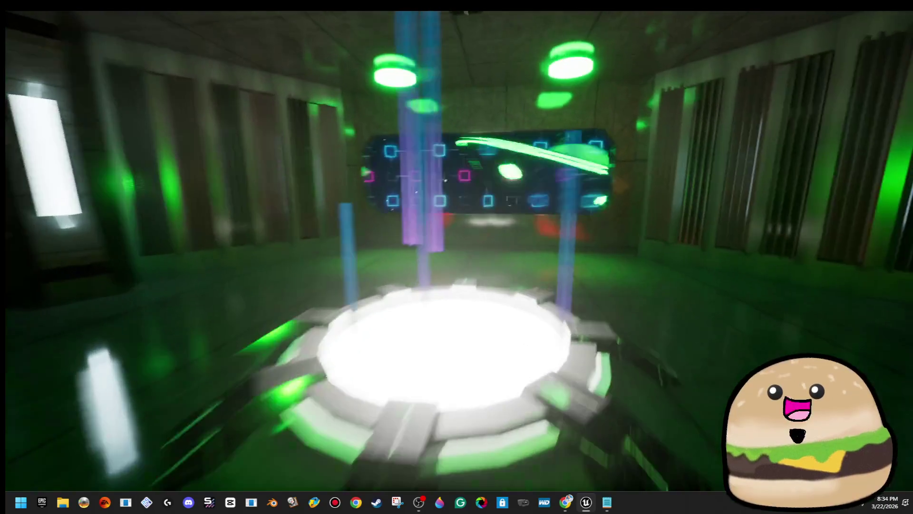
pyautogui.press('w')
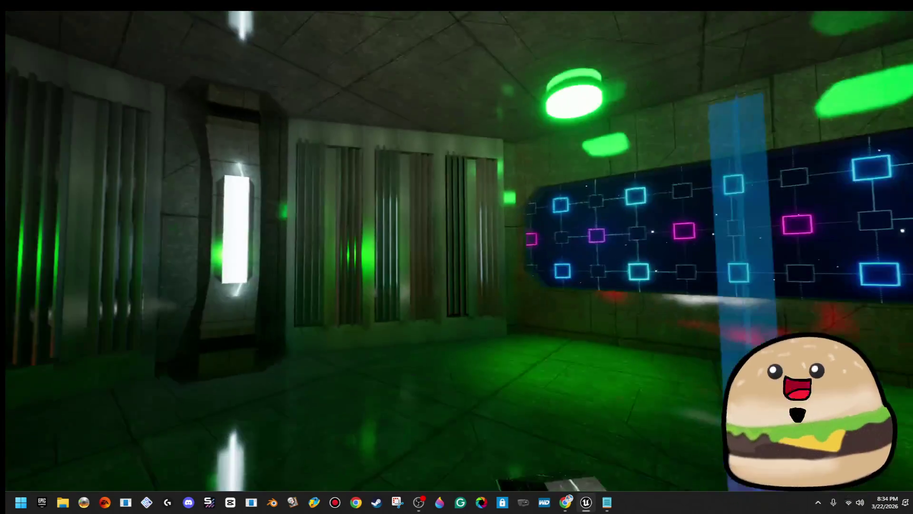
pyautogui.press('w')
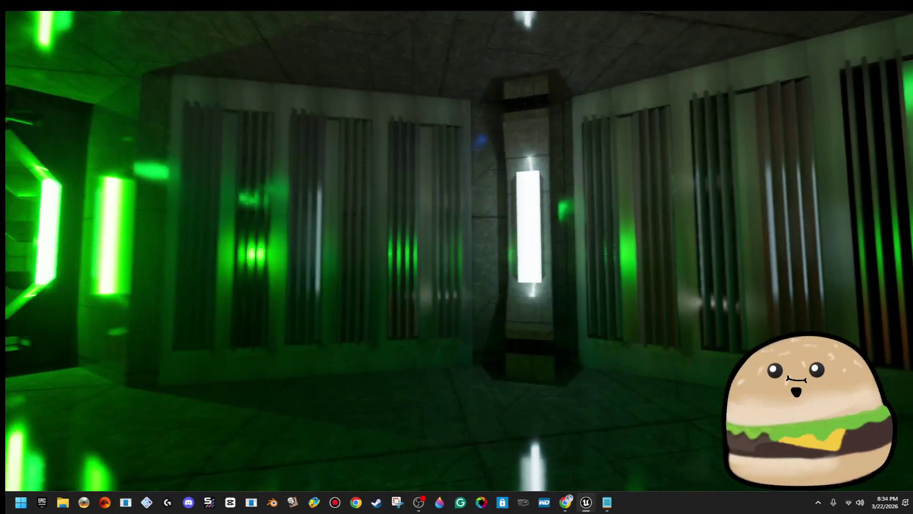
pyautogui.press('w')
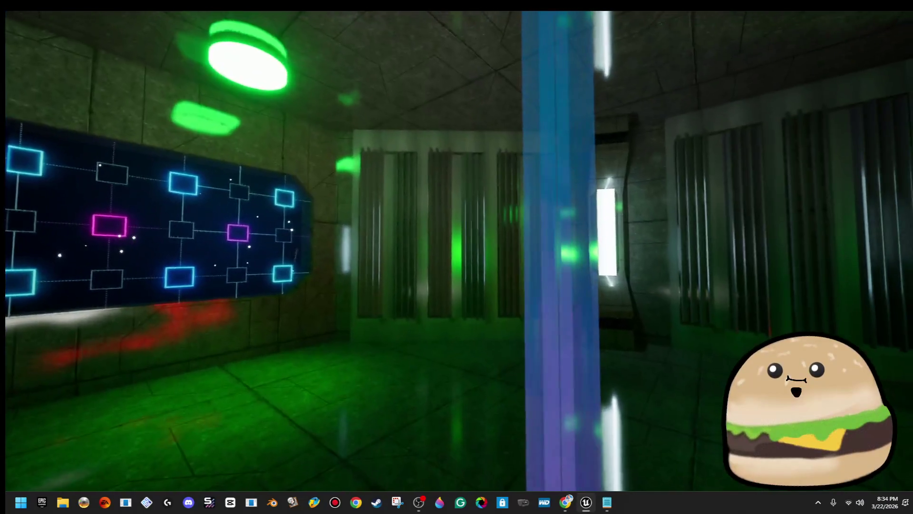
pyautogui.press('w')
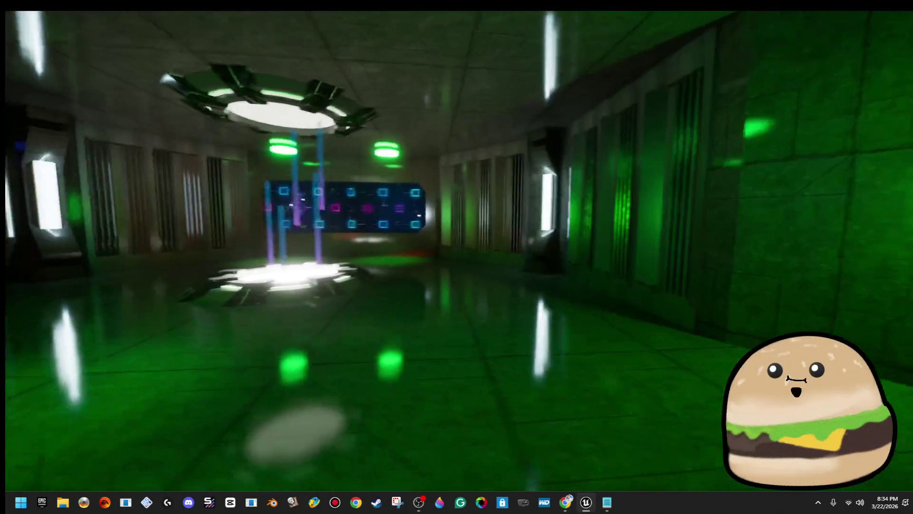
pyautogui.press('Escape')
# - Fly the view through the level past the lit shelves to the three-panel vent wall
pyautogui.press('w')
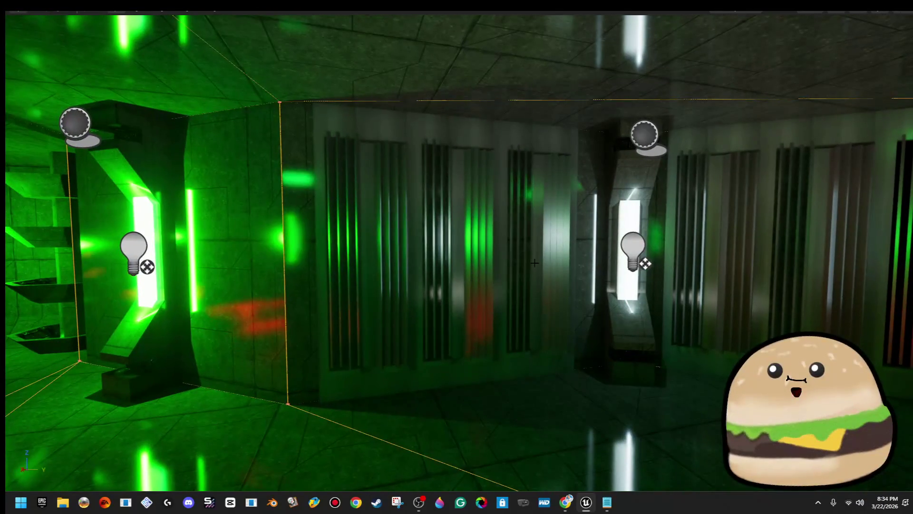
pyautogui.moveTo(396, 246); pyautogui.dragTo(333, 246)
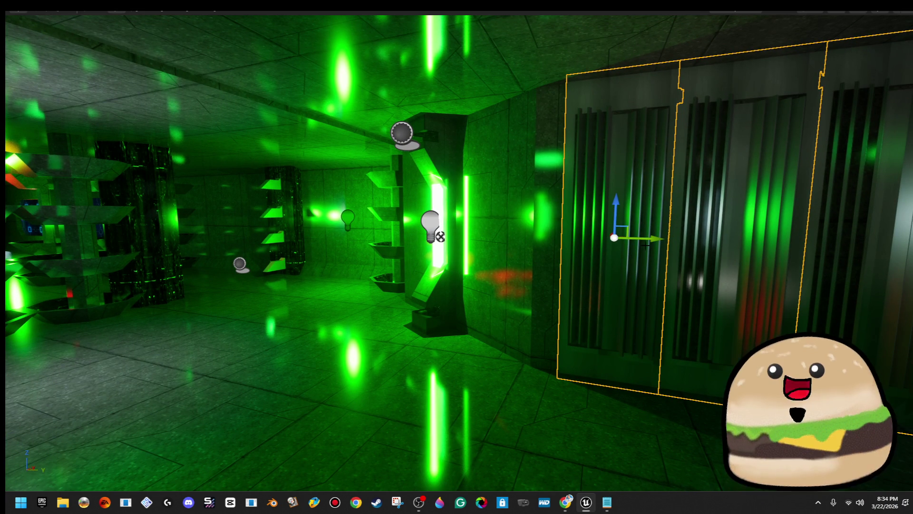
pyautogui.press('w')
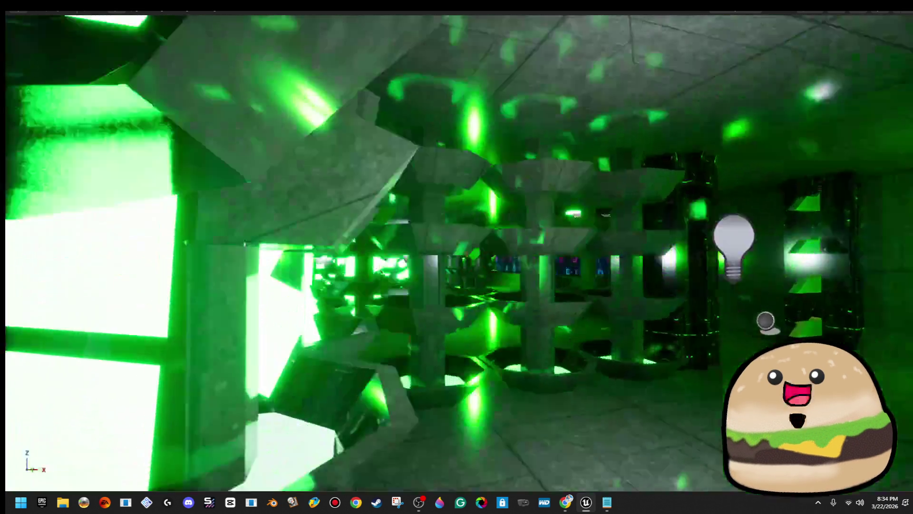
pyautogui.press('w')
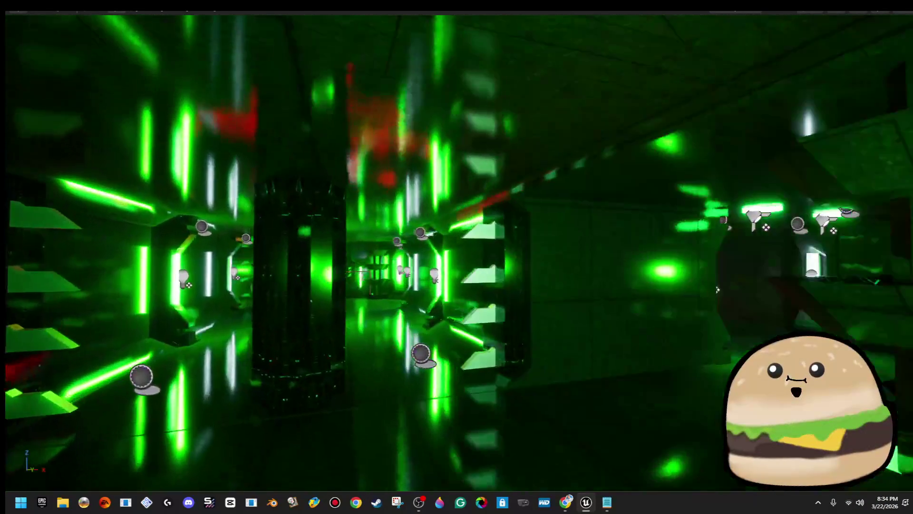
pyautogui.press('w')
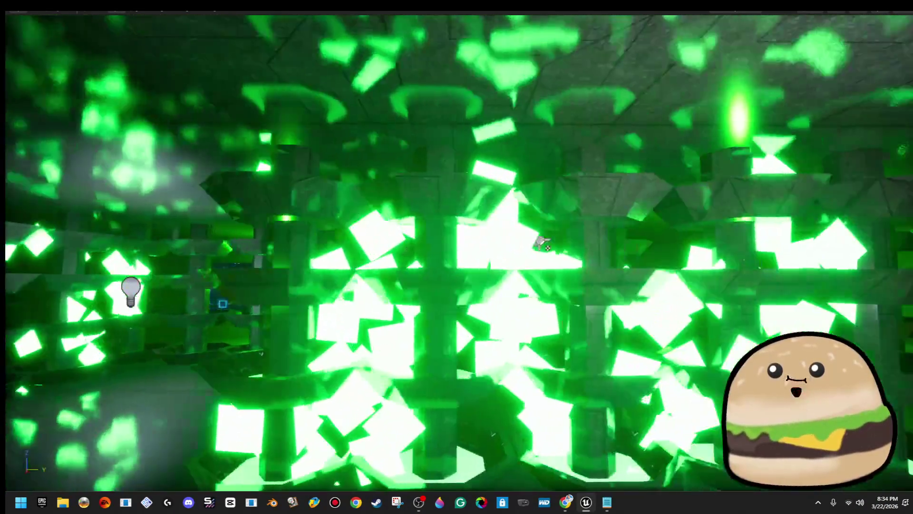
pyautogui.press('w')
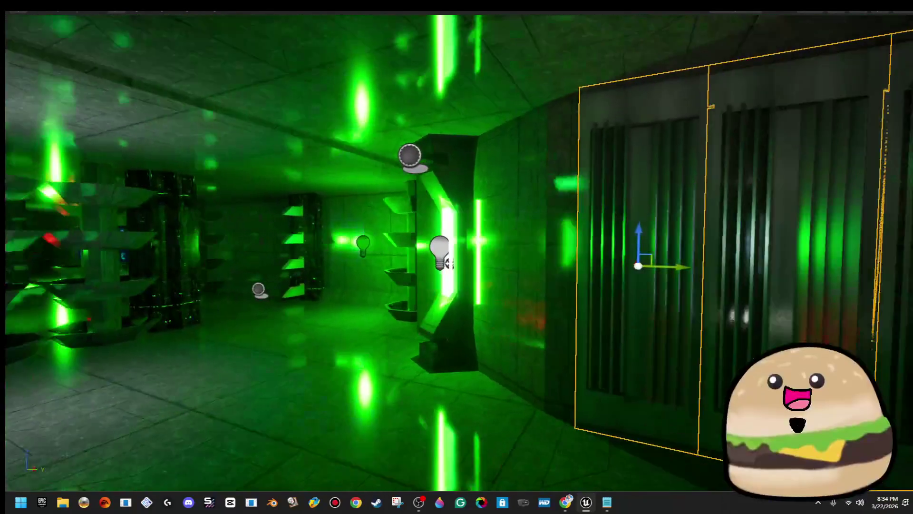
pyautogui.hotkey('ctrl', 'z')
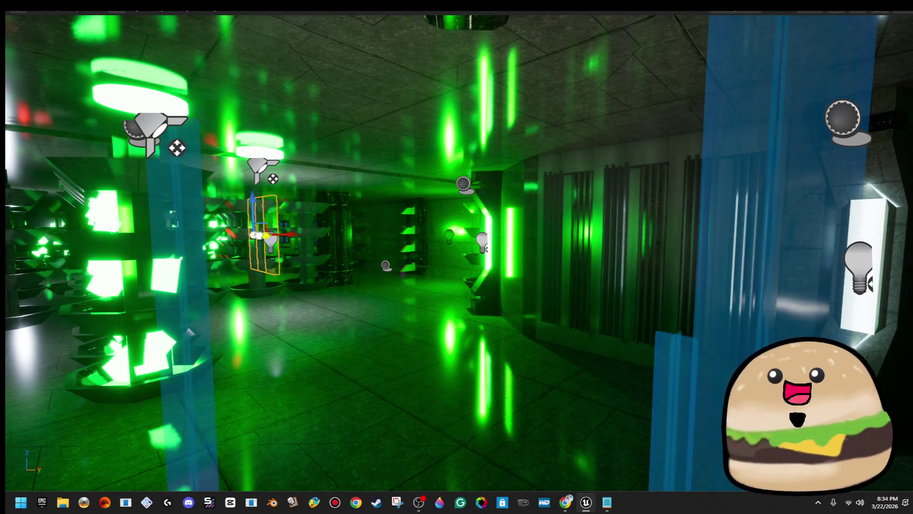
pyautogui.press('w')
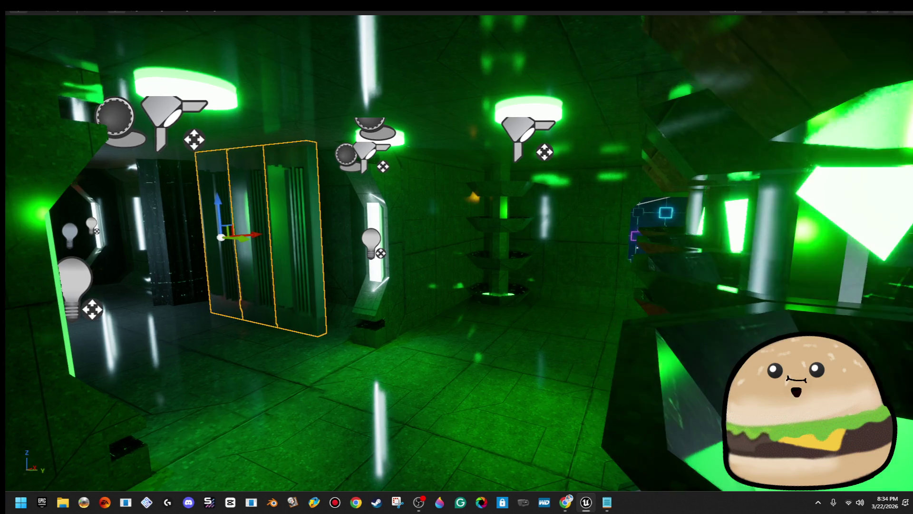
pyautogui.press('f')
pyautogui.press('s')
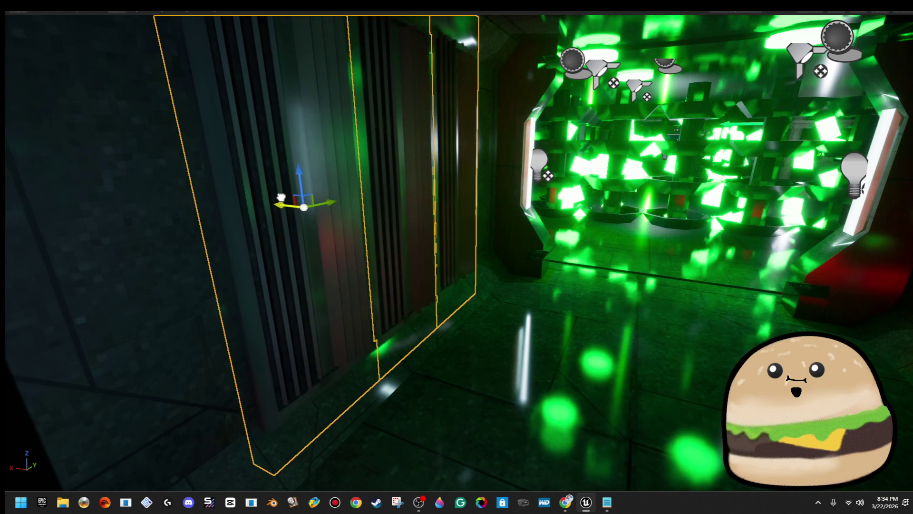
pyautogui.press('s')
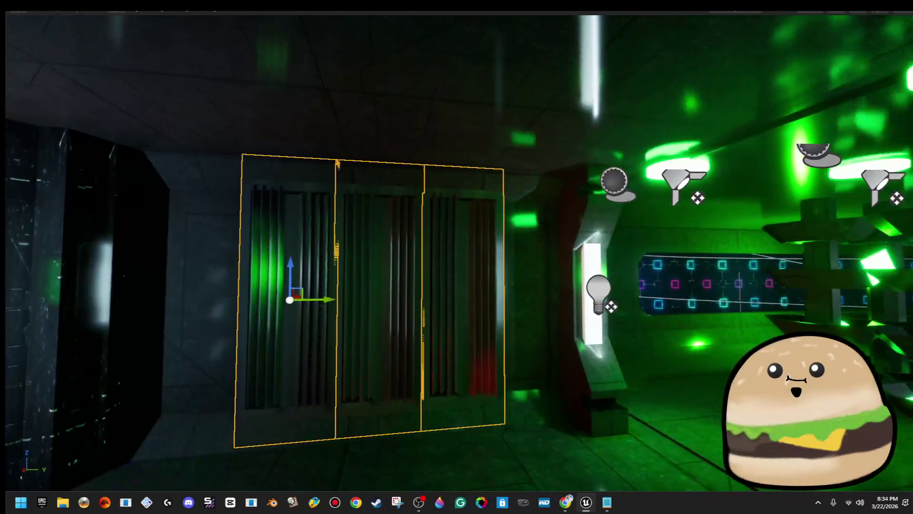
# - Line up on the vent panels and slide them along the wall toward the lit doorway
pyautogui.press('w')
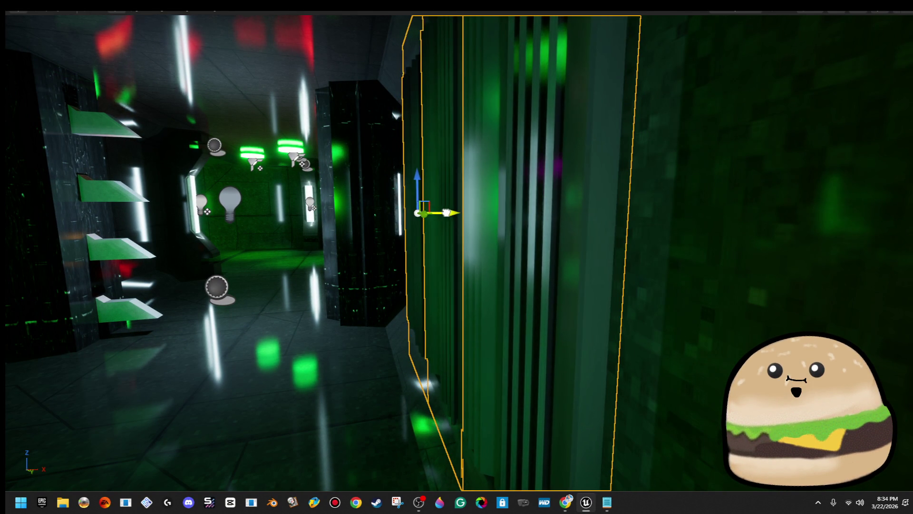
pyautogui.press('w')
pyautogui.press('s')
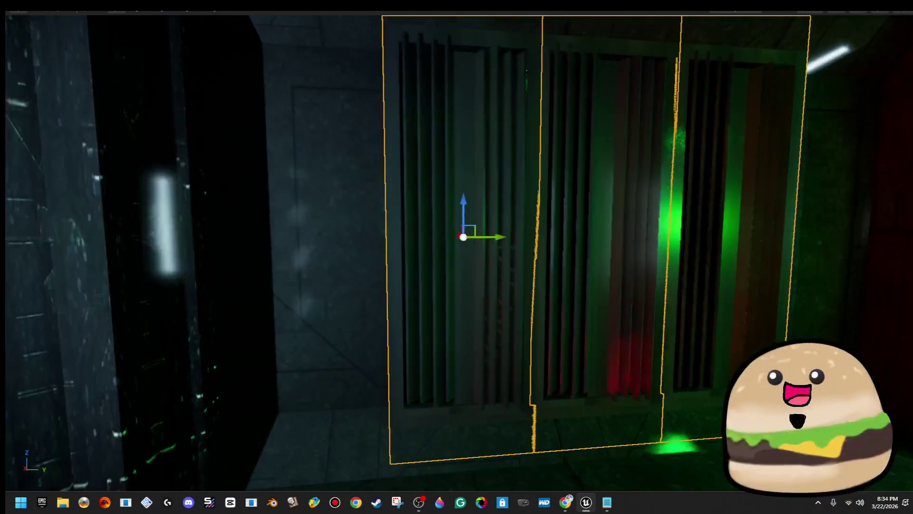
pyautogui.press('s')
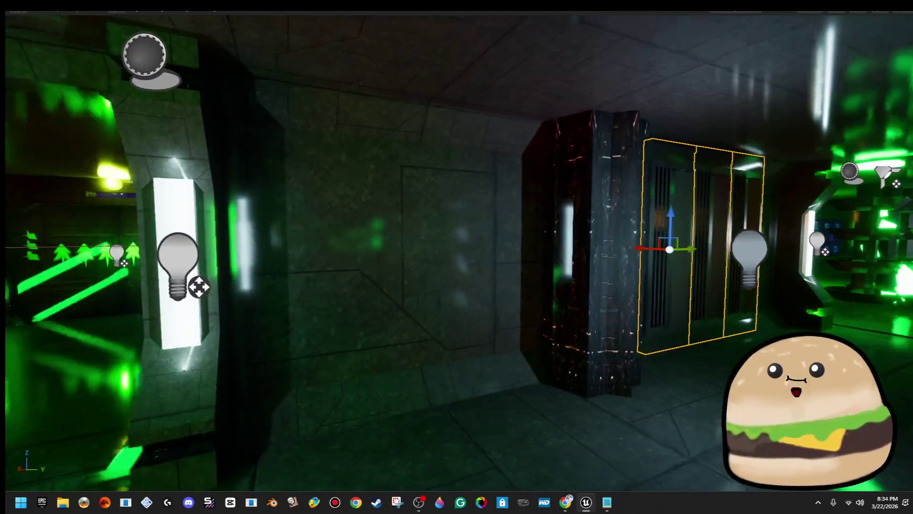
pyautogui.press('a')
pyautogui.moveTo(722, 237)
pyautogui.mouseDown()
pyautogui.moveTo(407, 253)
pyautogui.moveTo(312, 246)
pyautogui.moveTo(652, 217)
pyautogui.moveTo(690, 232)
pyautogui.mouseUp()
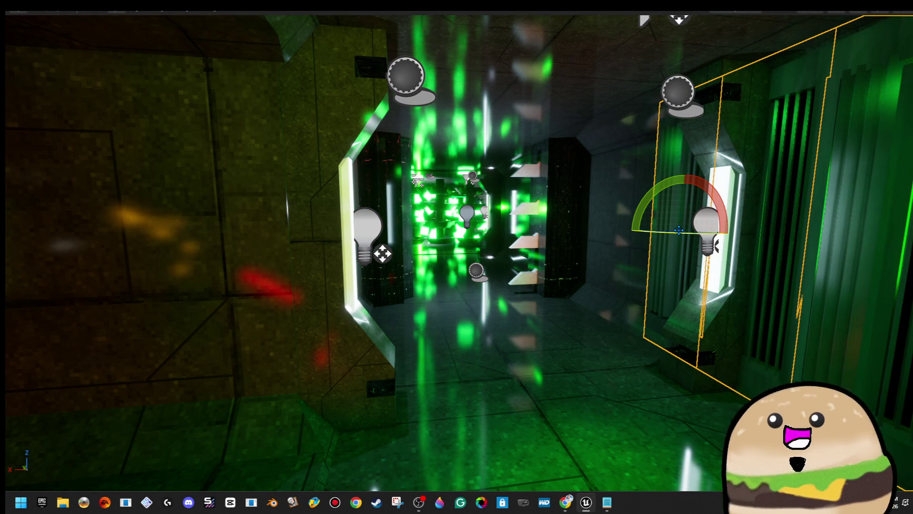
# - Undo the last panel move and rotate the vent panels about the vertical axis
pyautogui.hotkey('ctrl', 'z')
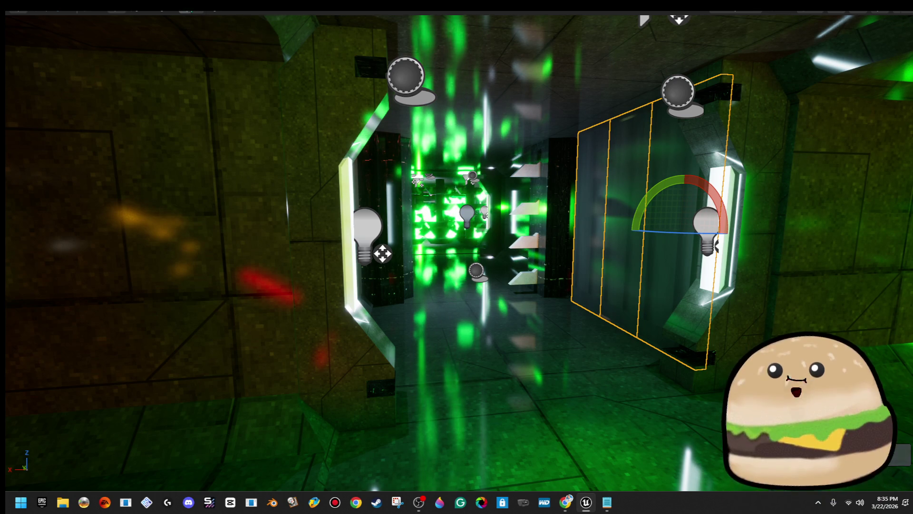
pyautogui.press('w')
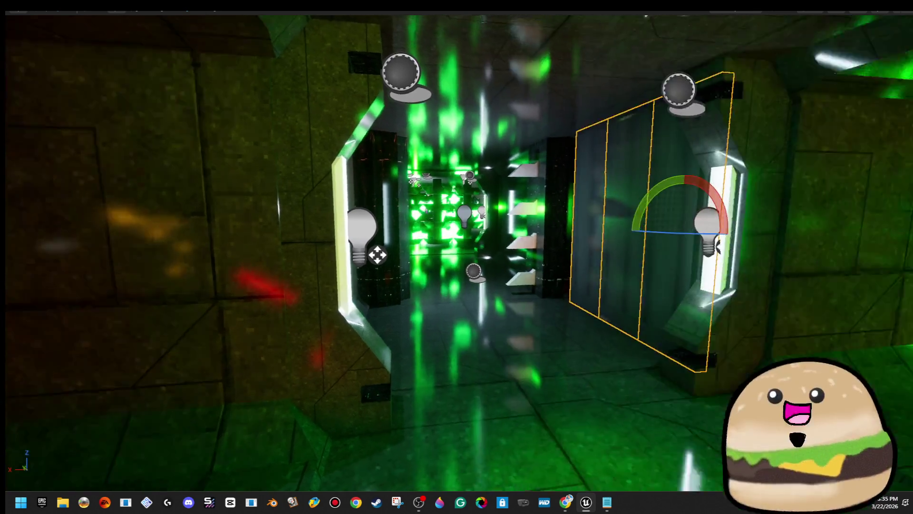
pyautogui.press('w')
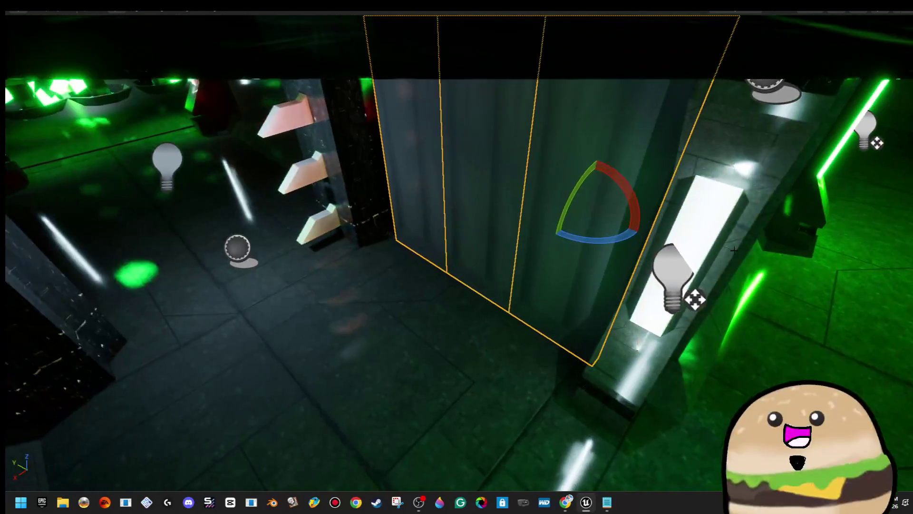
pyautogui.moveTo(614, 240); pyautogui.dragTo(637, 221)
# - Slide the rotated vent panels along the wall to sit beside the dark pillar
pyautogui.press('w')
pyautogui.moveTo(510, 179)
pyautogui.mouseDown()
pyautogui.moveTo(290, 181)
pyautogui.moveTo(305, 186)
pyautogui.mouseUp()
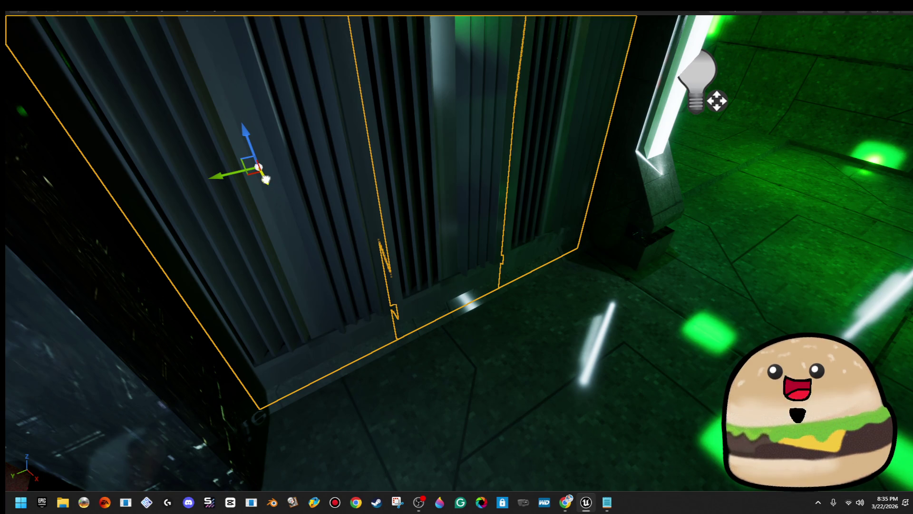
pyautogui.moveTo(266, 179); pyautogui.dragTo(255, 173)
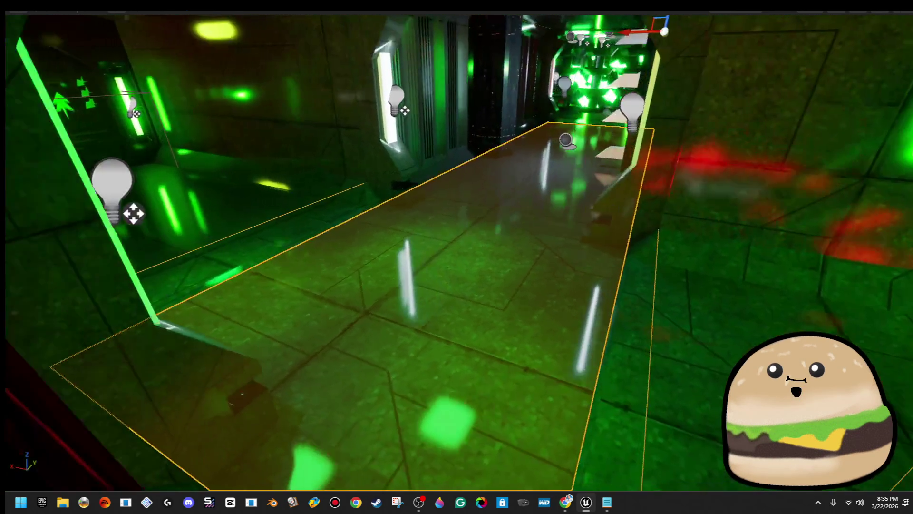
# - Select the small box piece and large floor piece below the corridor, then exit fullscreen to the mode list
pyautogui.press('w')
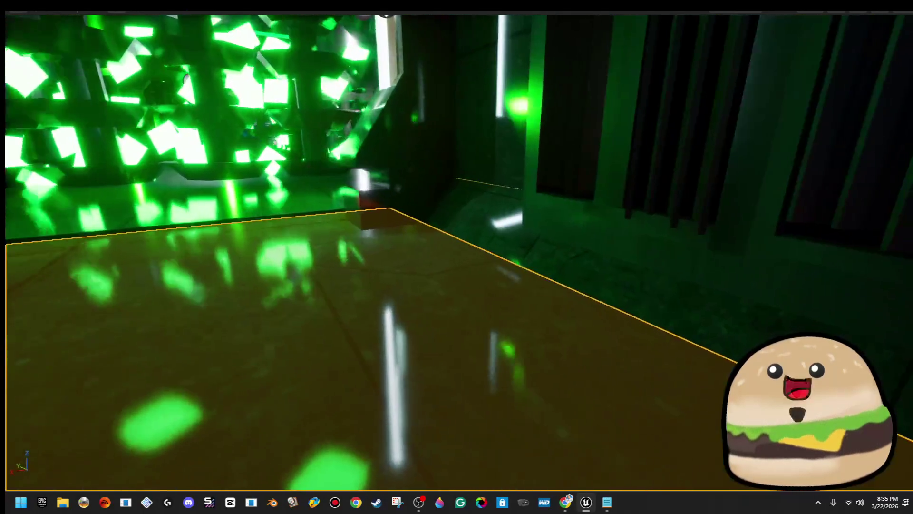
pyautogui.press('q')
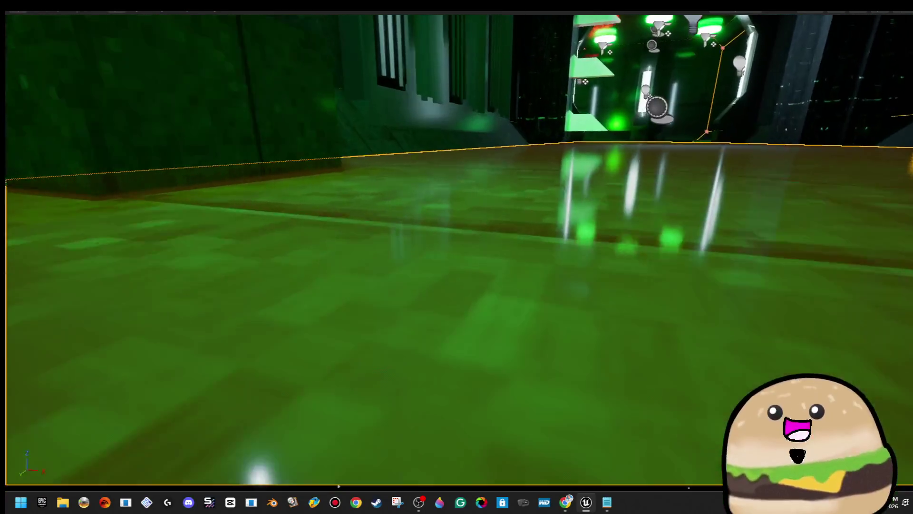
pyautogui.click(444, 194)
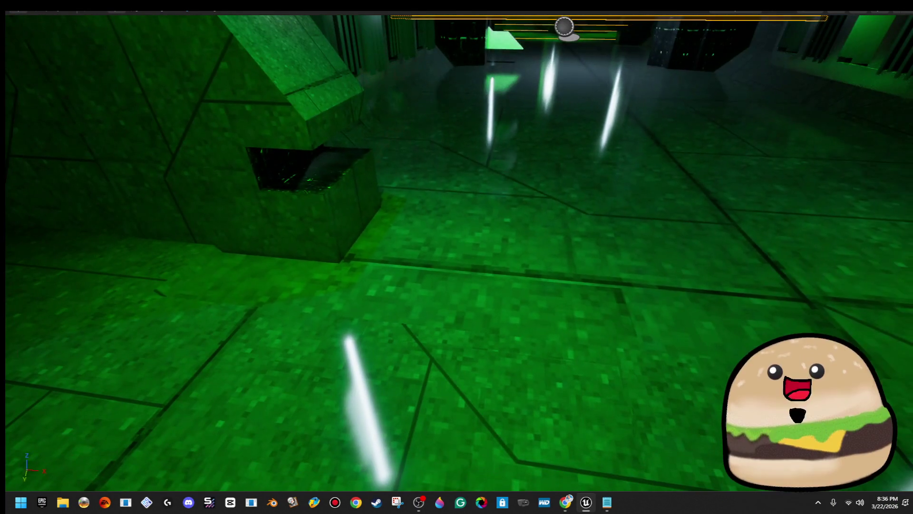
pyautogui.click(481, 189)
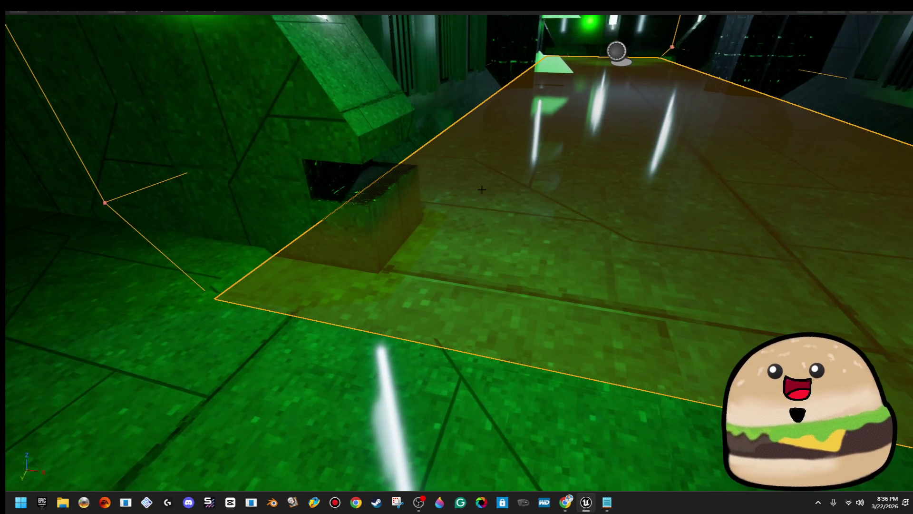
pyautogui.press('F11')
pyautogui.click(116, 36)
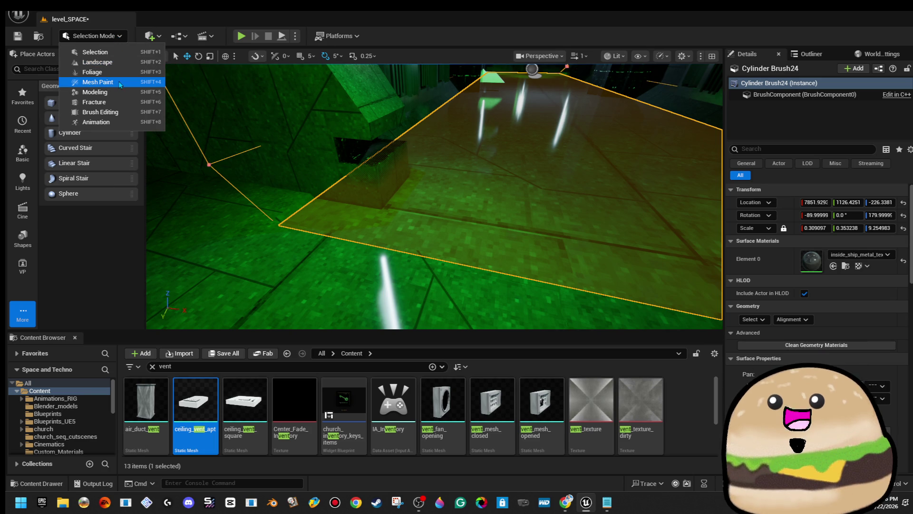
# - Switch to Brush Editing, select the floor brush Cylinder Brush41, and launch Play in Editor
pyautogui.click(101, 112)
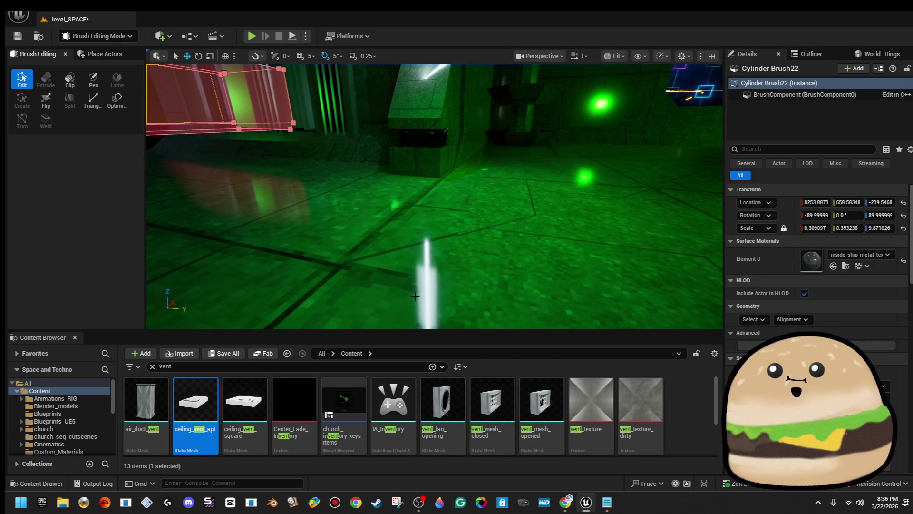
pyautogui.click(485, 174)
pyautogui.rightClick(484, 174)
pyautogui.press('Escape')
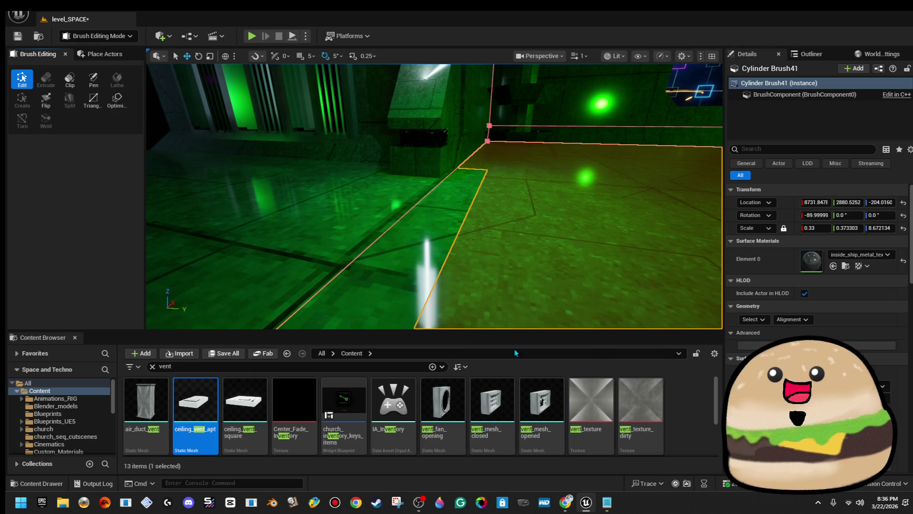
pyautogui.hotkey('alt', 'p')
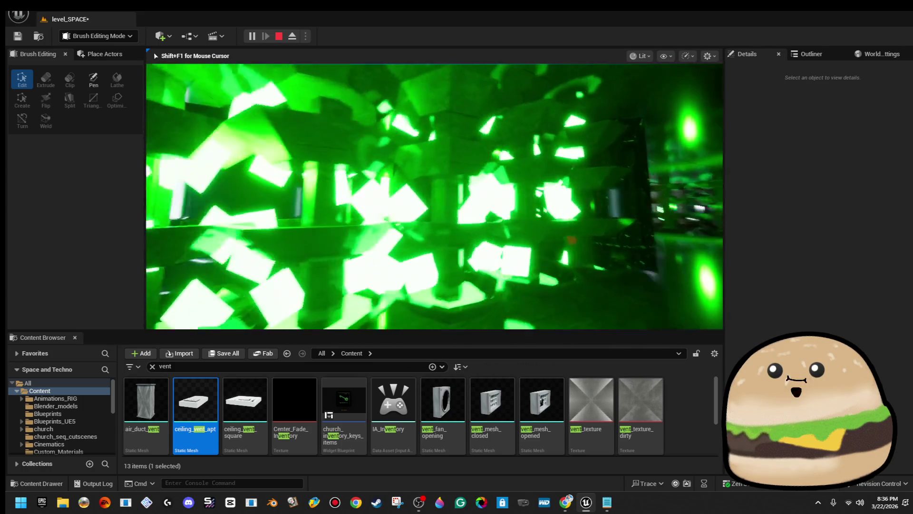
# - Stop the play test and frame side_pillar26, then the Green_waterfall_flow4 effect
pyautogui.press('Escape')
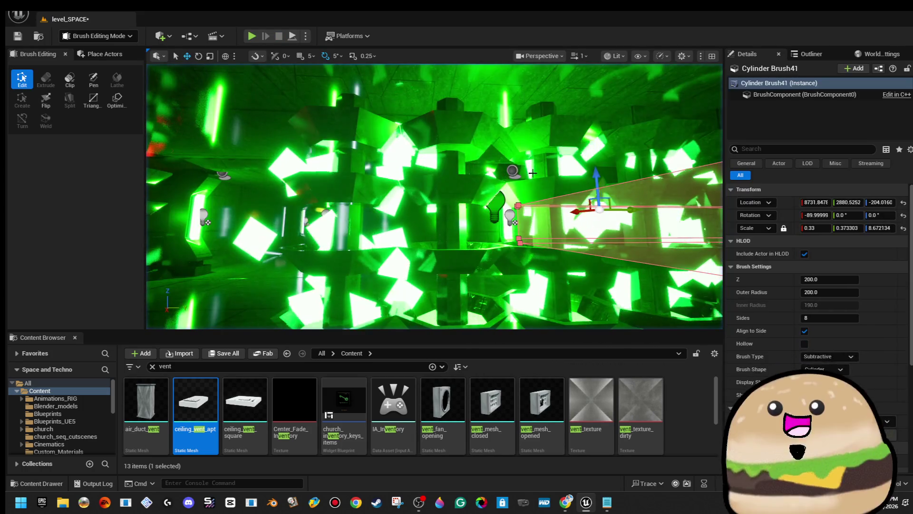
pyautogui.click(504, 192)
pyautogui.press('f')
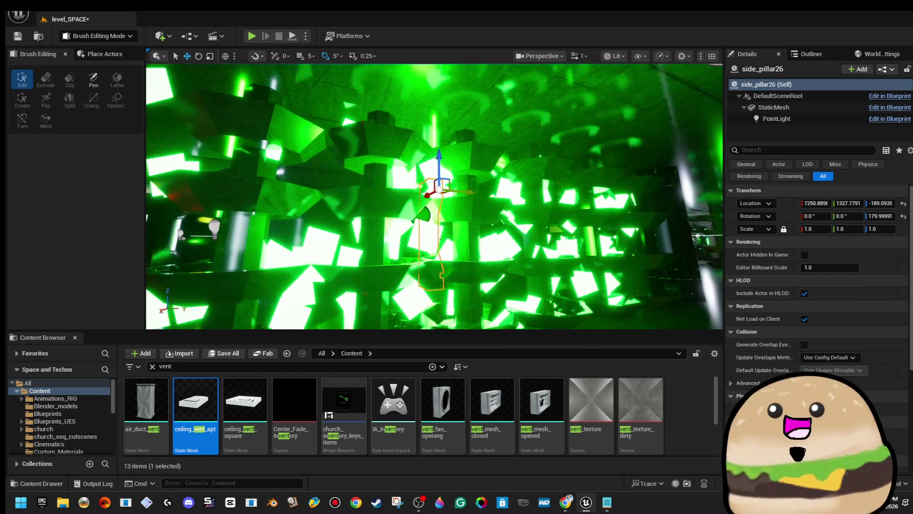
pyautogui.click(611, 143)
pyautogui.press('f')
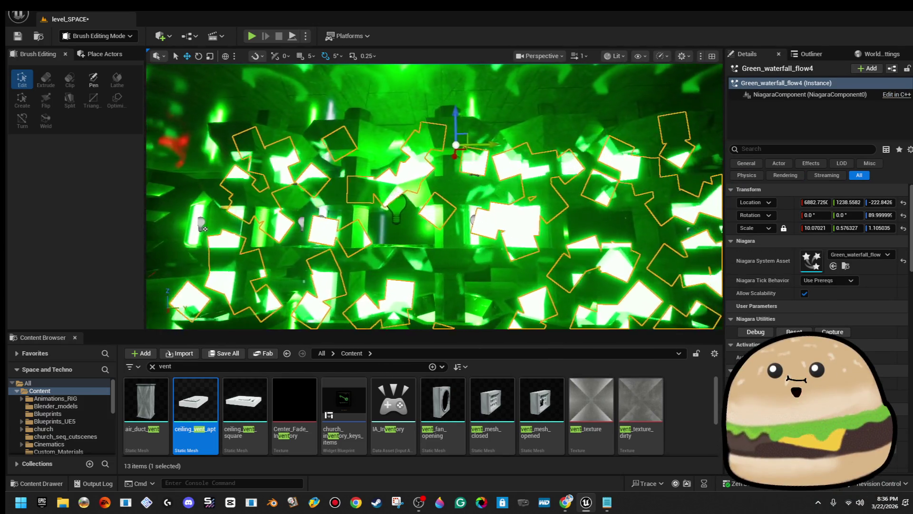
# - Move Green_waterfall_flow4 along Y from 1277.69 to 1325.05
pyautogui.moveTo(476, 148)
pyautogui.mouseDown()
pyautogui.moveTo(501, 145)
pyautogui.moveTo(471, 223)
pyautogui.moveTo(441, 186)
pyautogui.mouseUp()
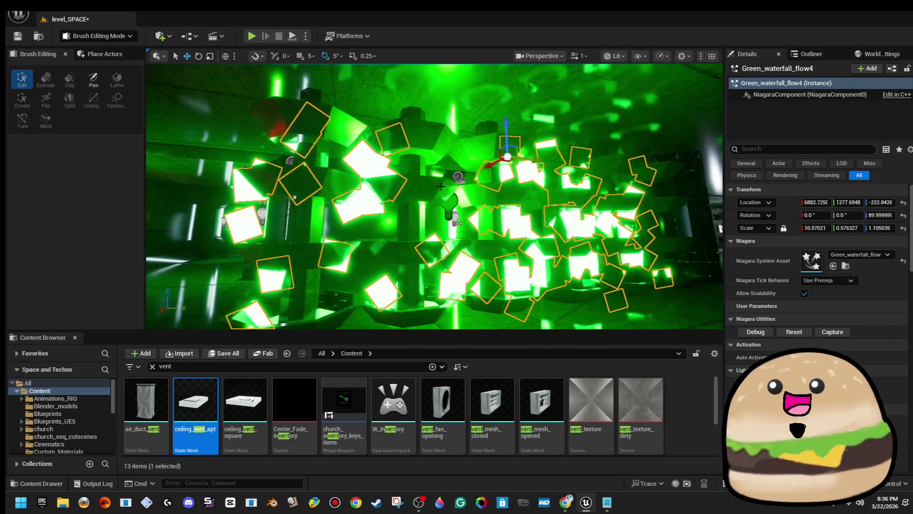
pyautogui.moveTo(538, 157); pyautogui.dragTo(552, 160)
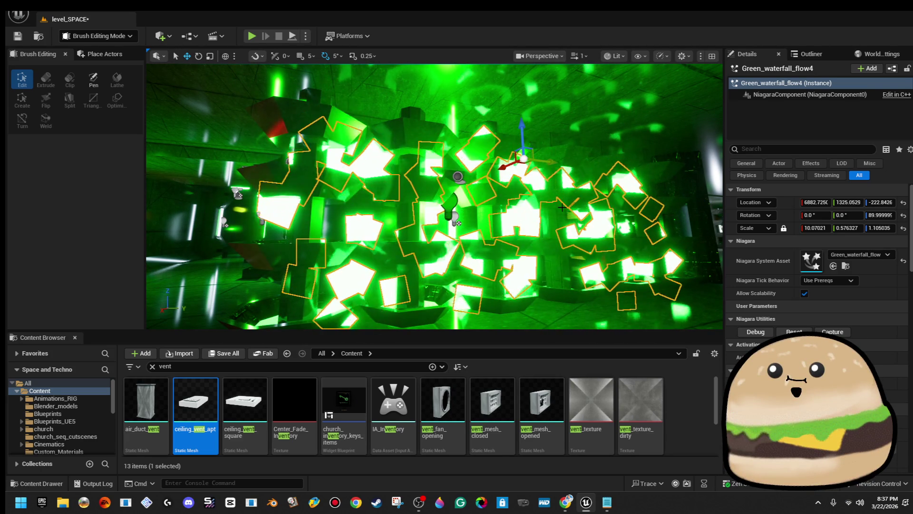
pyautogui.moveTo(562, 209)
pyautogui.mouseDown()
pyautogui.moveTo(685, 200)
pyautogui.moveTo(523, 181)
pyautogui.mouseUp()
pyautogui.rightClick(503, 174)
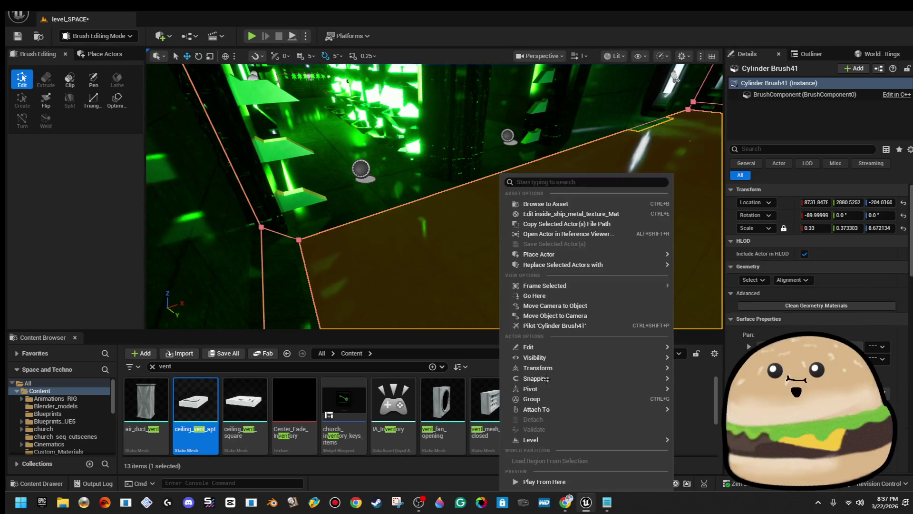
# - Play from the floor brush's location with the game view in full screen
pyautogui.click(564, 481)
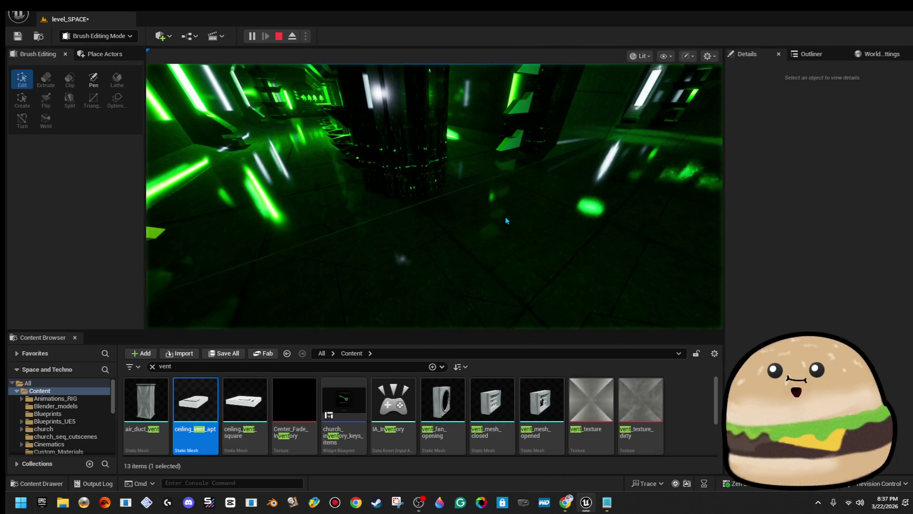
pyautogui.press('F11')
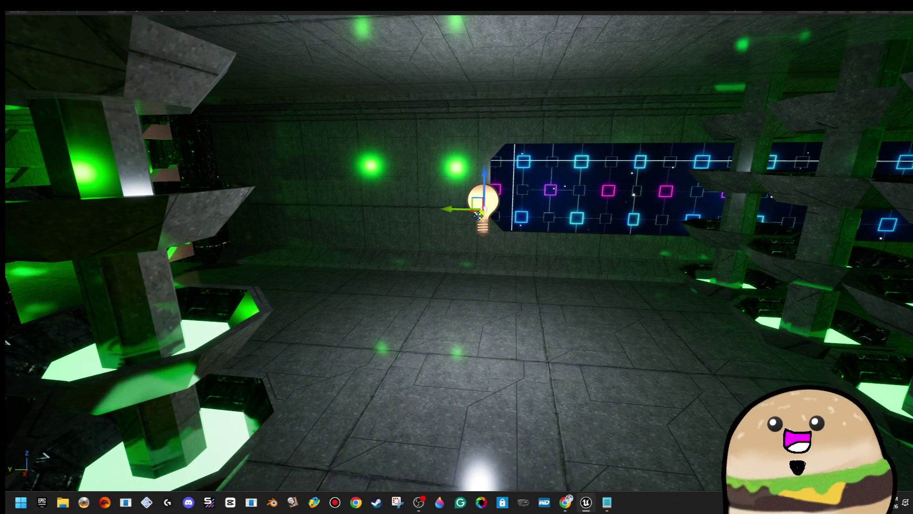
# - Raise the wall point light along Z, then Play From Here at the floor brush
pyautogui.moveTo(478, 211)
pyautogui.mouseDown()
pyautogui.moveTo(477, 203)
pyautogui.moveTo(321, 200)
pyautogui.mouseUp()
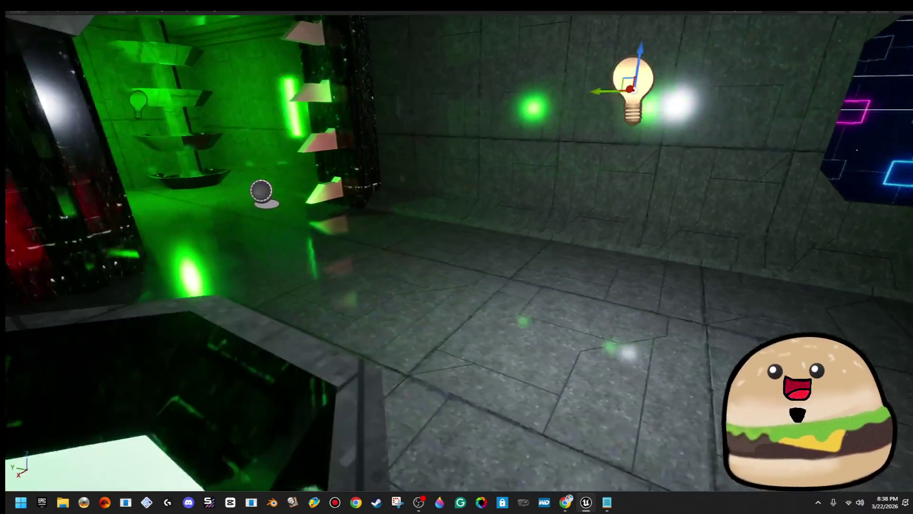
pyautogui.press('f')
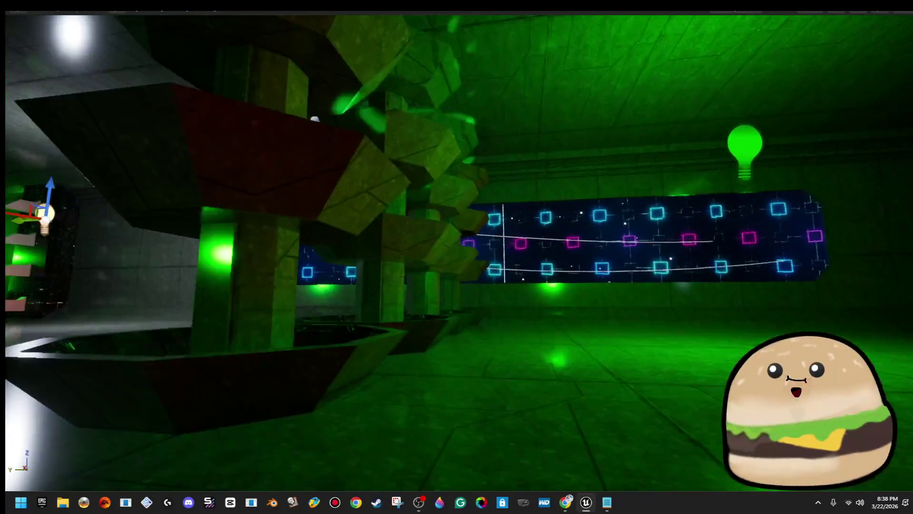
pyautogui.rightClick(555, 394)
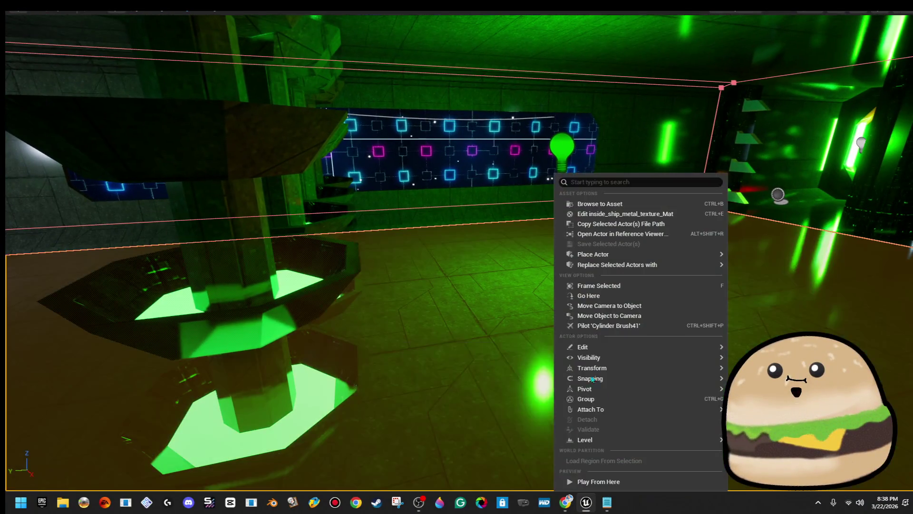
pyautogui.click(614, 482)
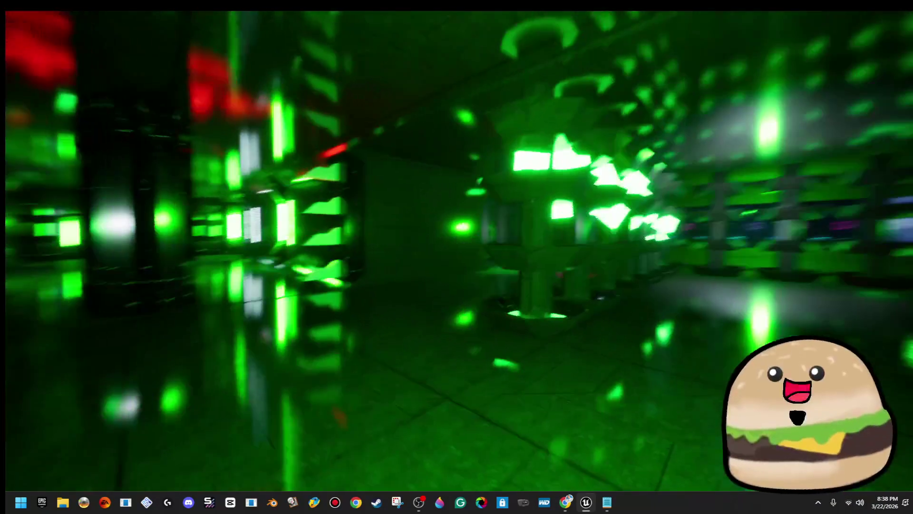